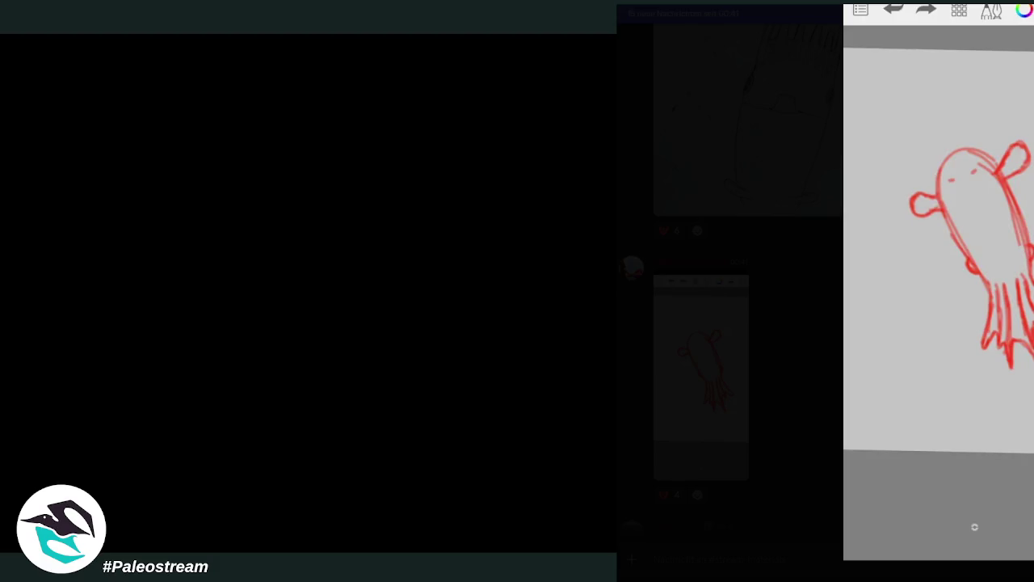
Step: Scroll down #stream-materials and view the cyan squid sketch enlarged and zoomed in
scroll(964, 253, "down", 2)
scroll(978, 247, "down", 2)
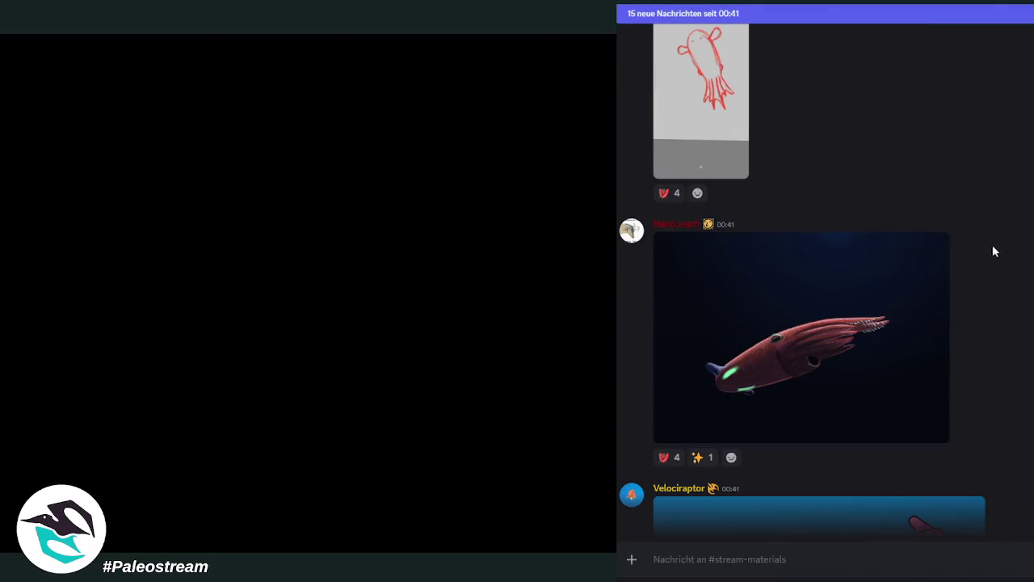
scroll(981, 248, "down", 2)
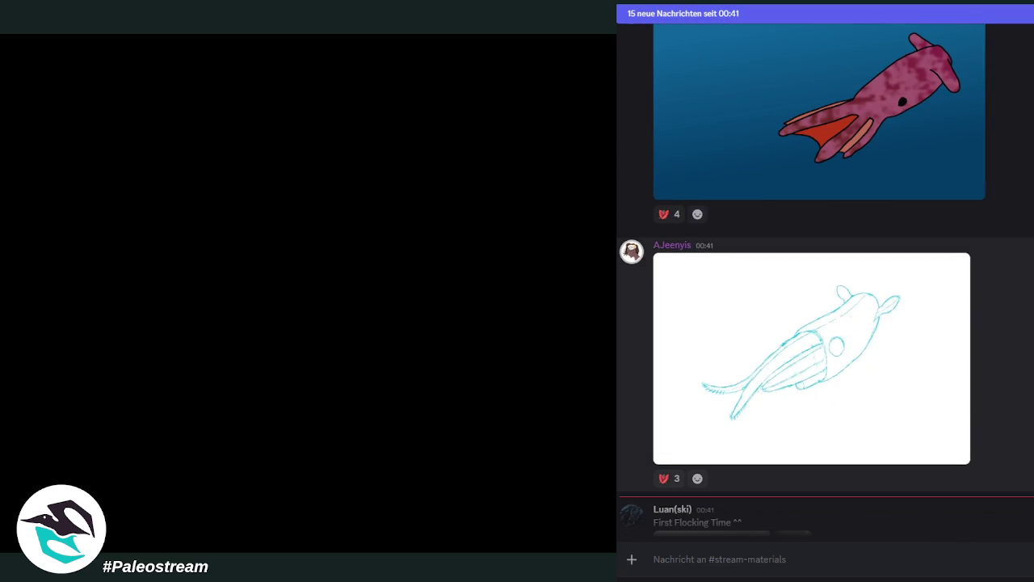
left_click(854, 374)
left_click(857, 371)
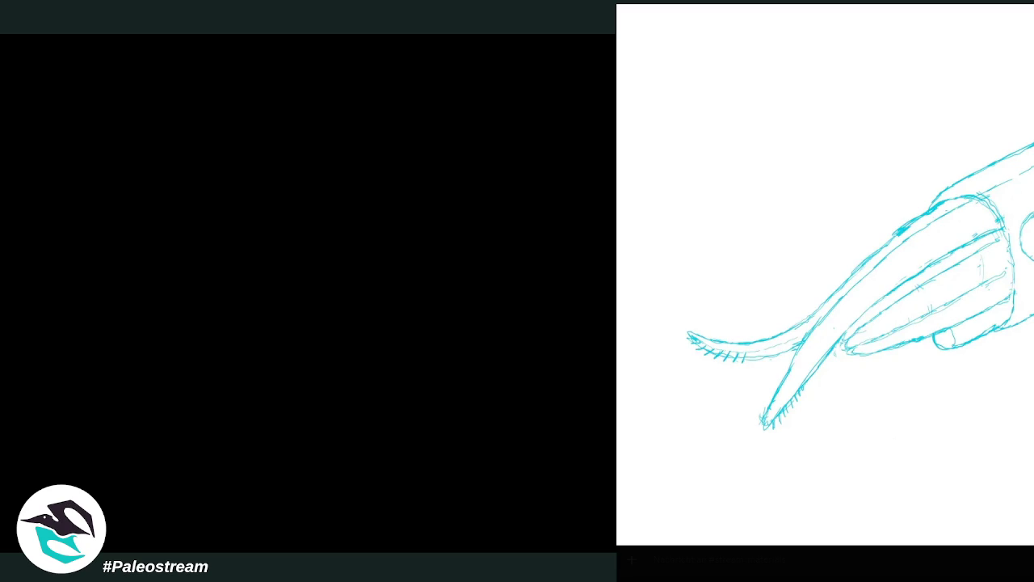
key("Escape")
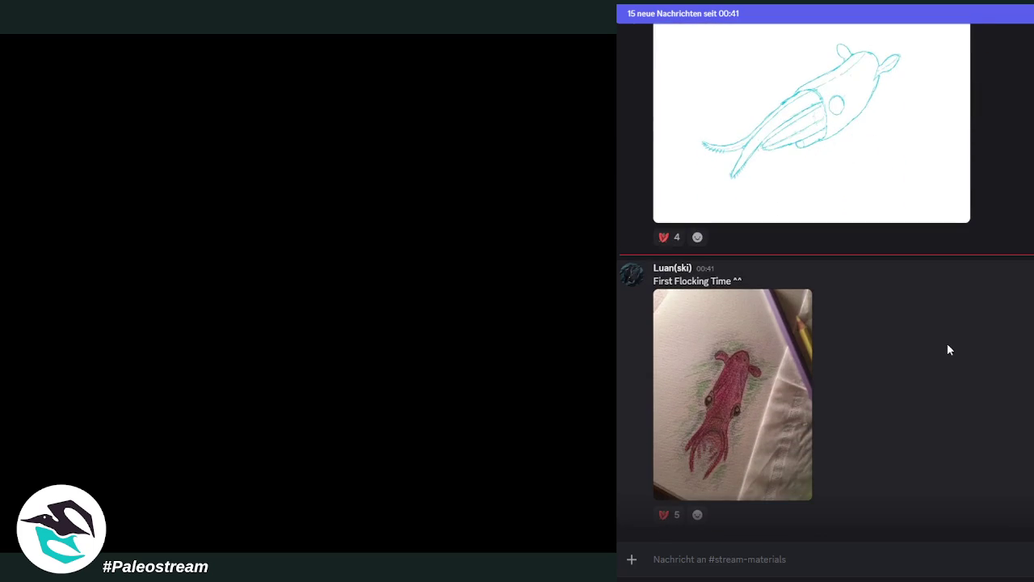
Step: View the pink pencil squid drawing full-size, then scroll further down the chat
left_click(774, 378)
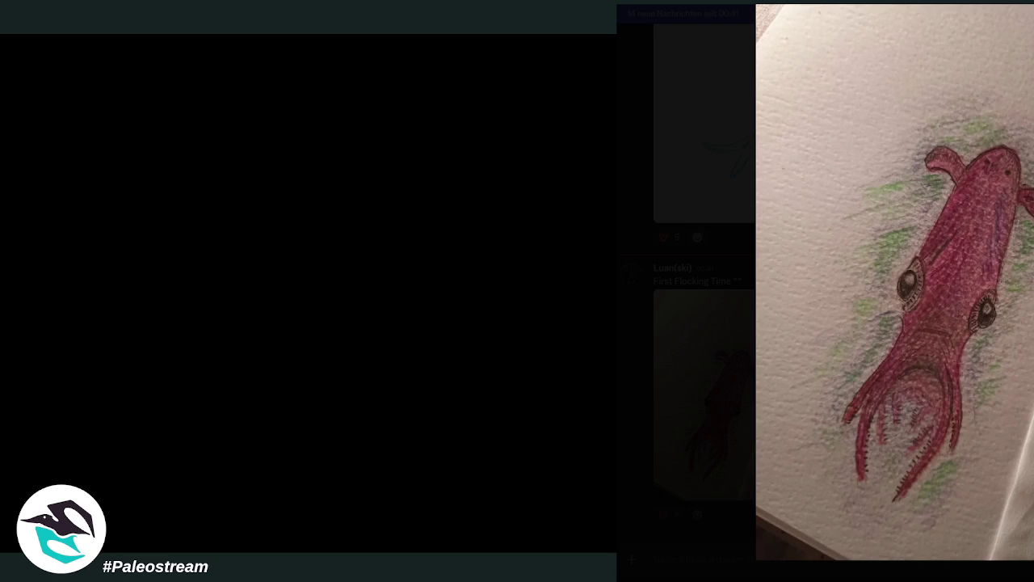
key("Escape")
scroll(914, 341, "down", 2)
scroll(1000, 328, "down", 3)
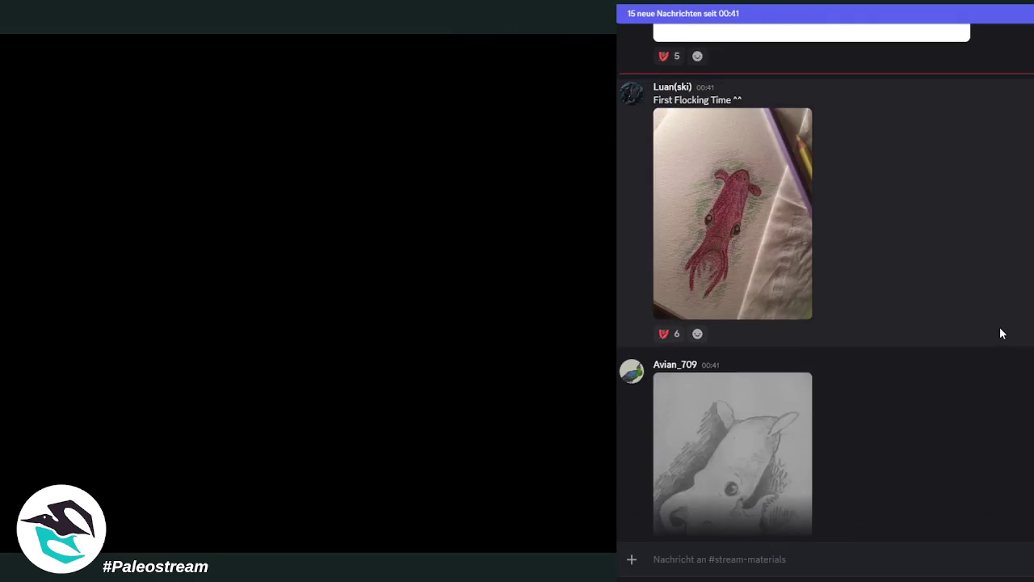
scroll(974, 341, "down", 3)
scroll(993, 336, "up", 3)
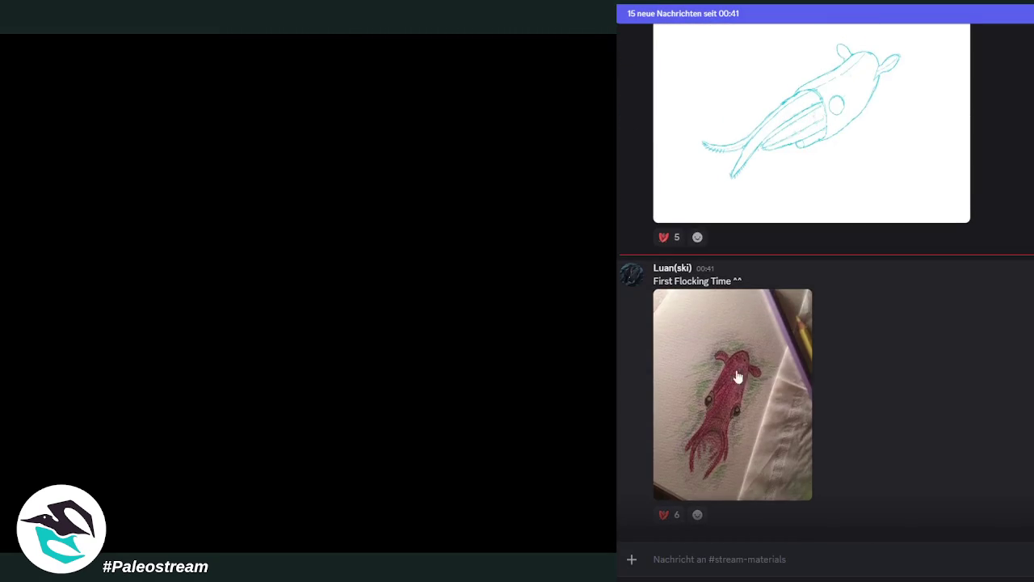
scroll(929, 356, "down", 2)
scroll(882, 363, "down", 1)
scroll(886, 362, "down", 2)
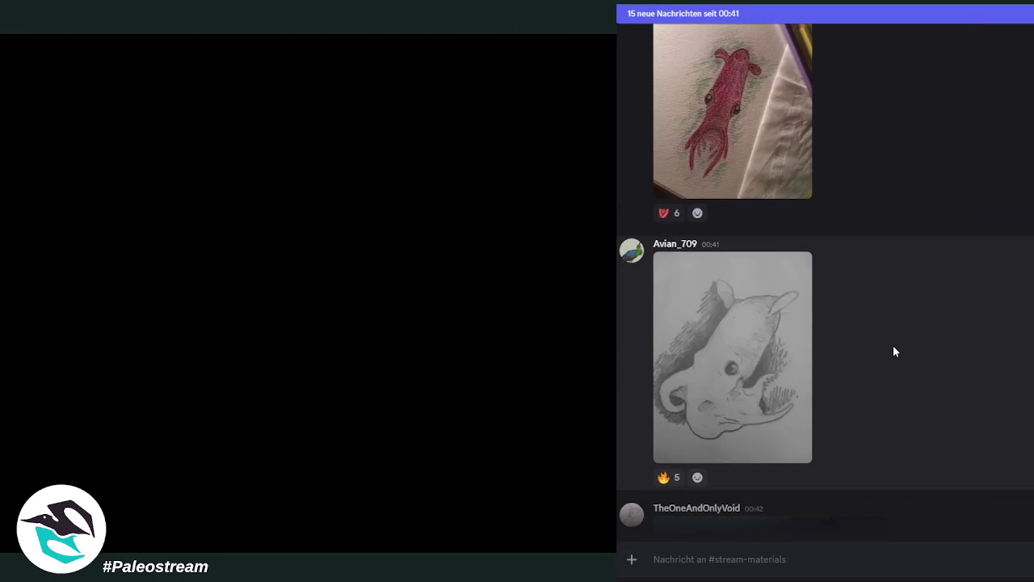
Step: View the grey pencil creature head and the orange creature painting enlarged
left_click(776, 351)
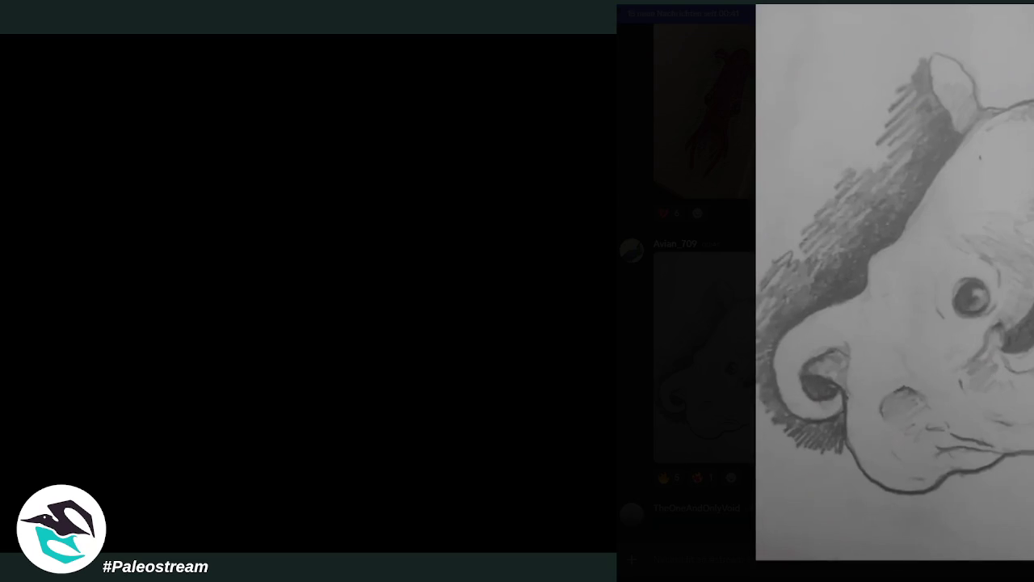
key("Escape")
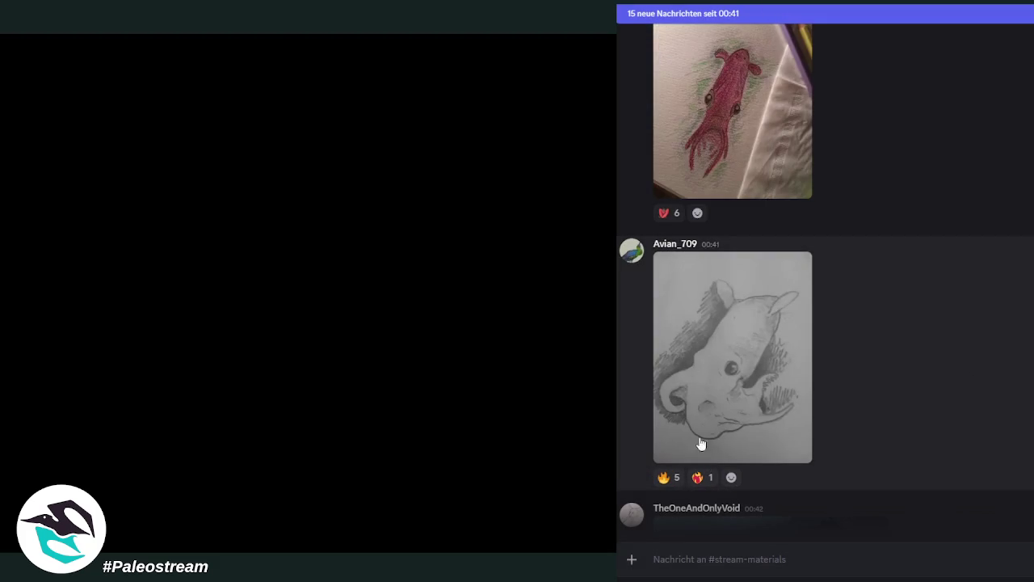
scroll(984, 377, "down", 3)
scroll(1000, 369, "down", 2)
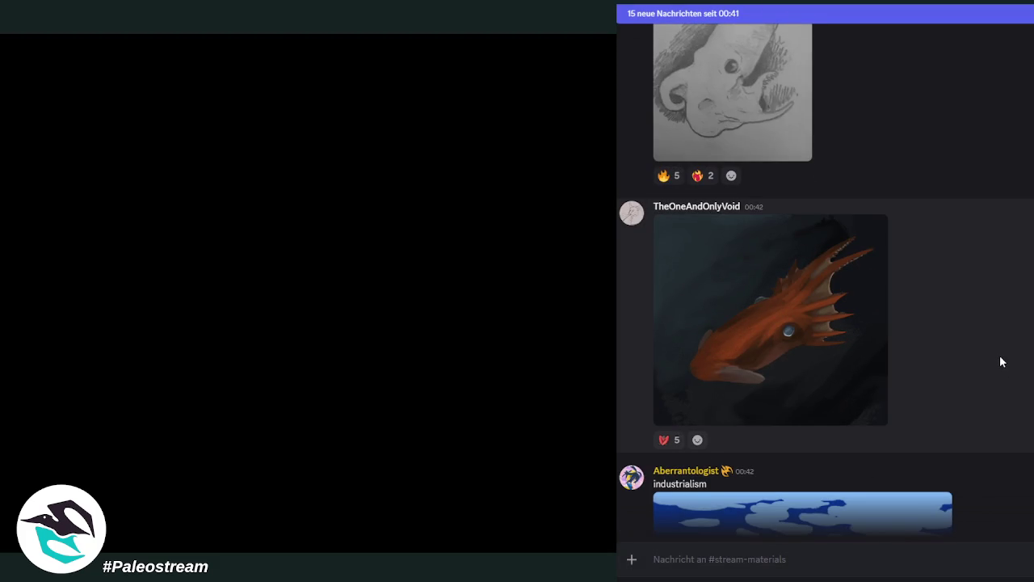
left_click(801, 349)
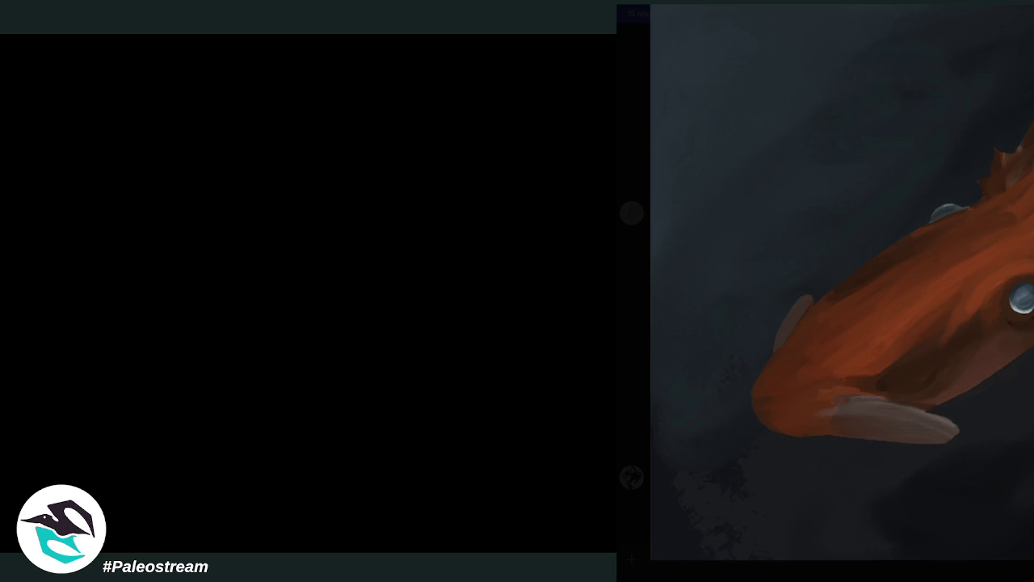
key("Escape")
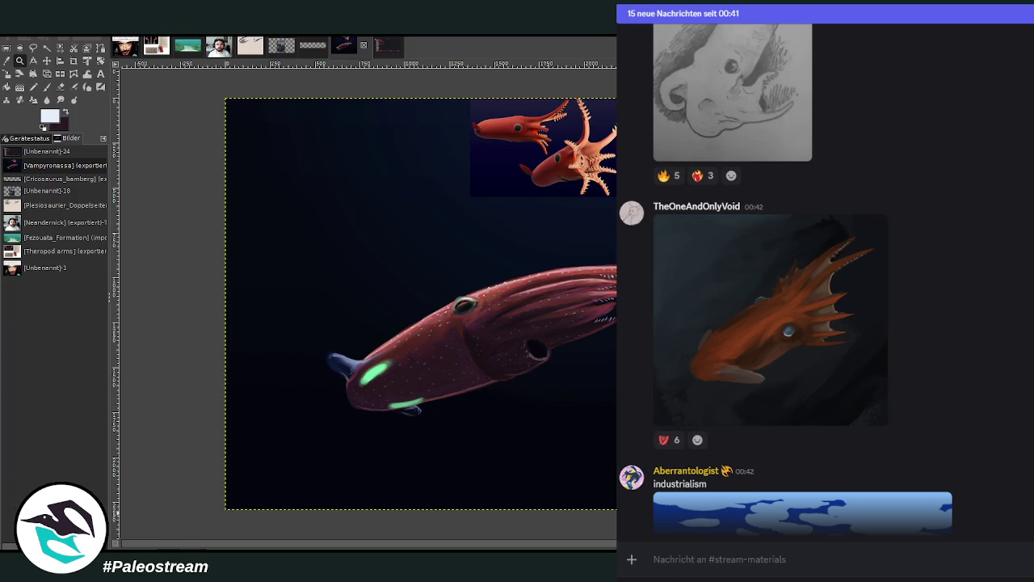
Step: Drag the pasted two-orange-squids layer from the top-right to the canvas's left side
left_click(47, 61)
left_click_drag(507, 143, 274, 224)
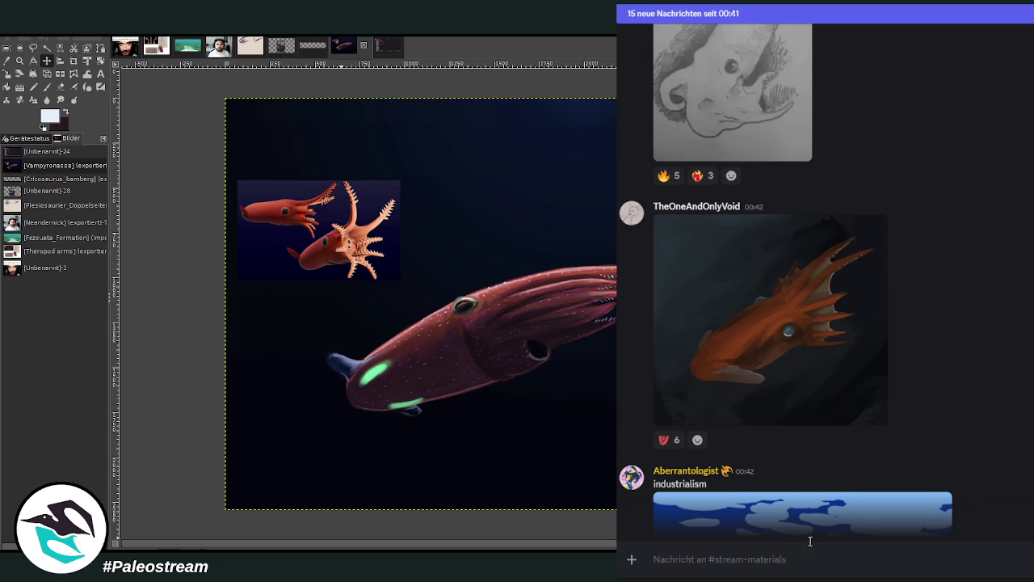
scroll(1022, 367, "down", 3)
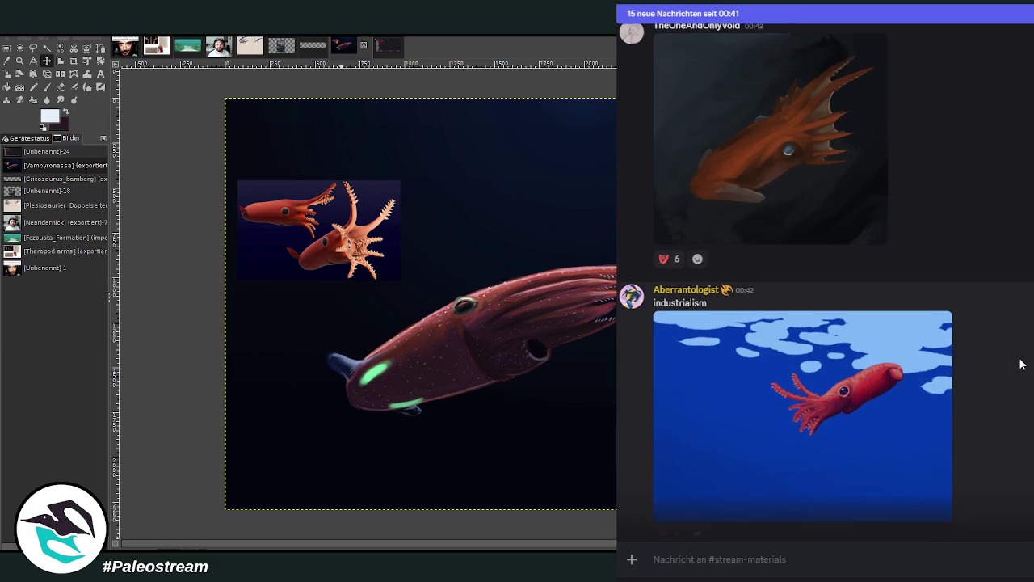
Step: View the blue-water squid image and the squid-on-the-road photo enlarged
left_click(835, 357)
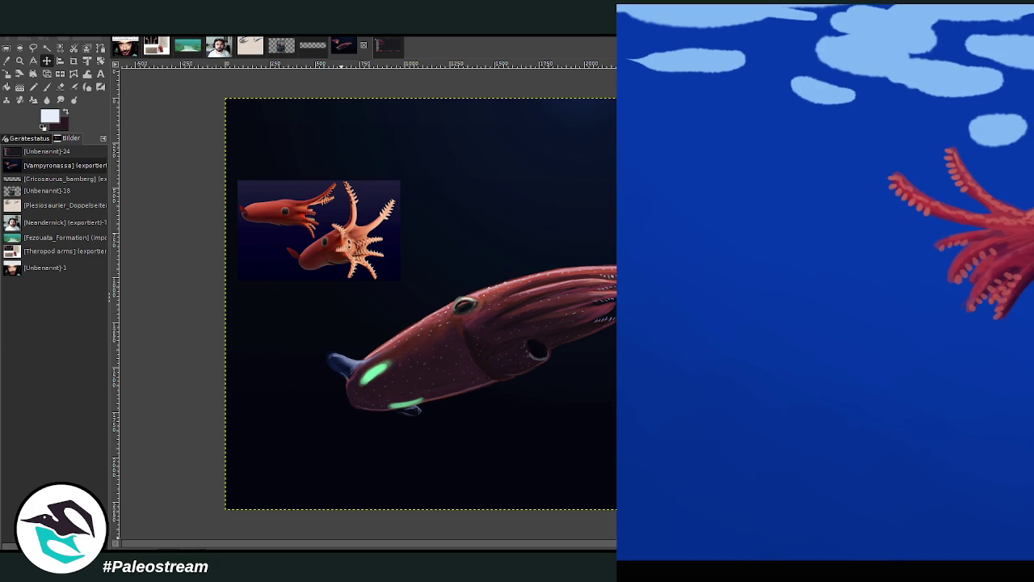
key("Escape")
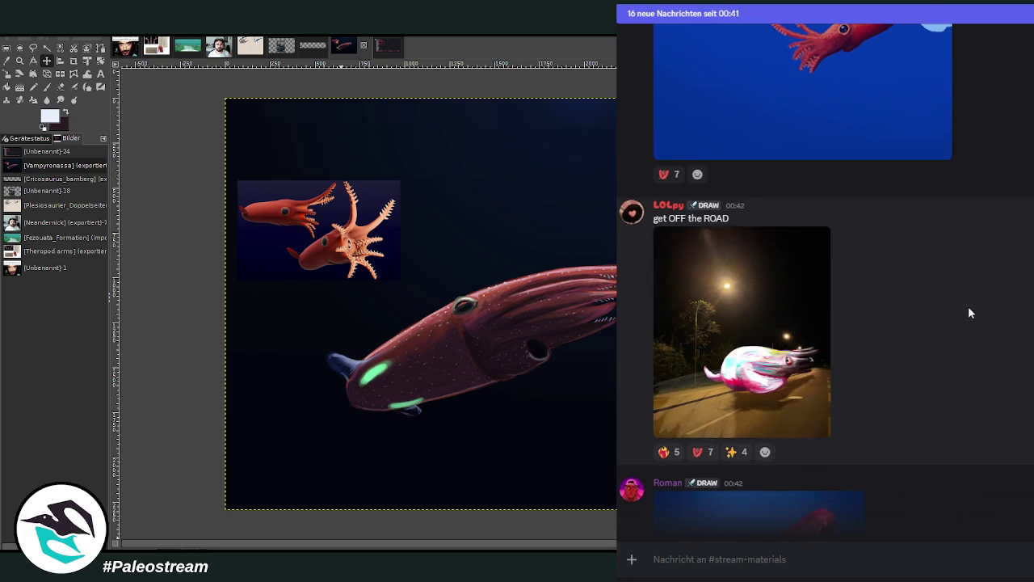
left_click(712, 313)
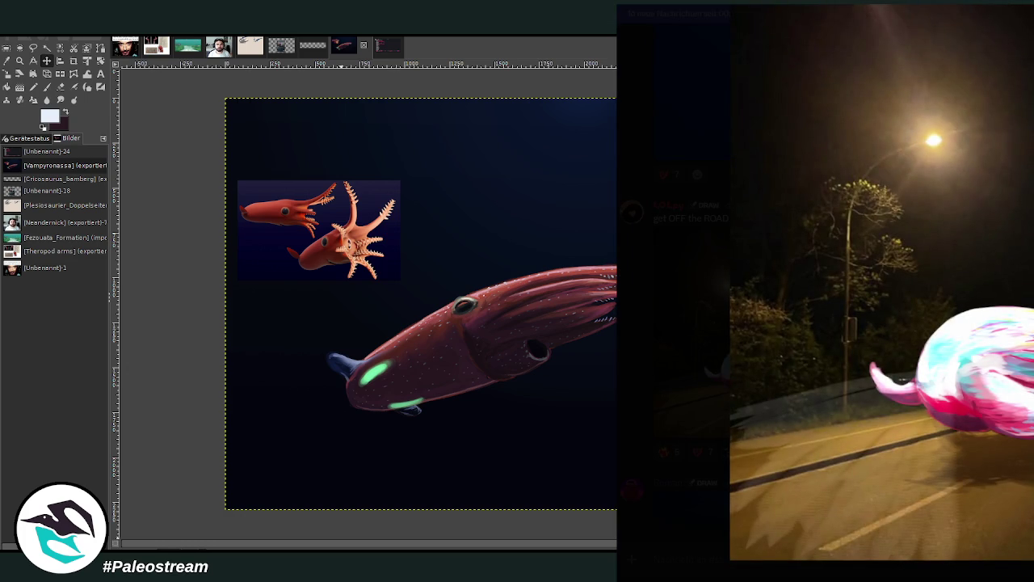
key("Escape")
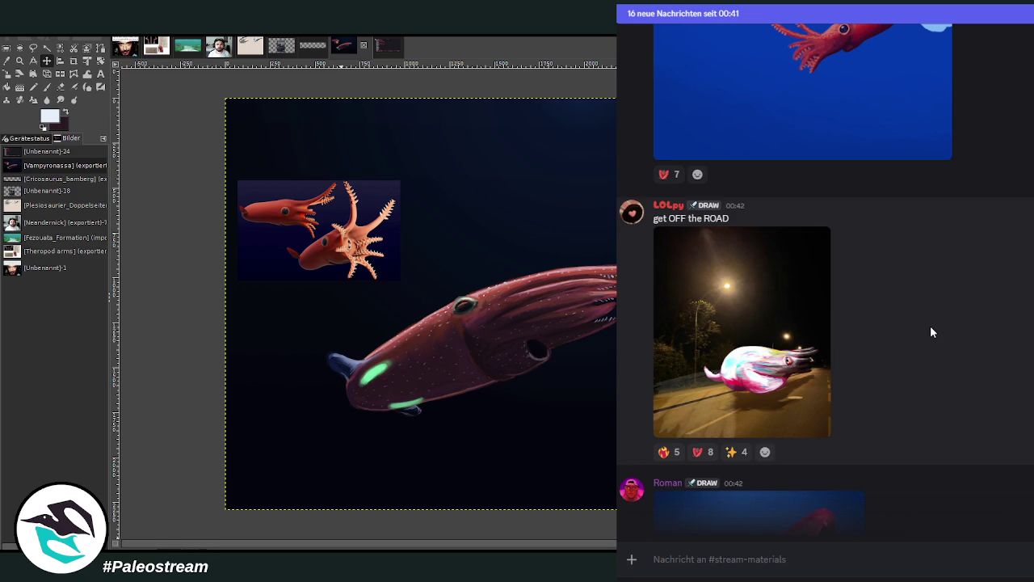
Step: View the dark squid painting on blue enlarged twice, then scroll to the brown squid post
scroll(899, 325, "down", 2)
scroll(924, 324, "up", 3)
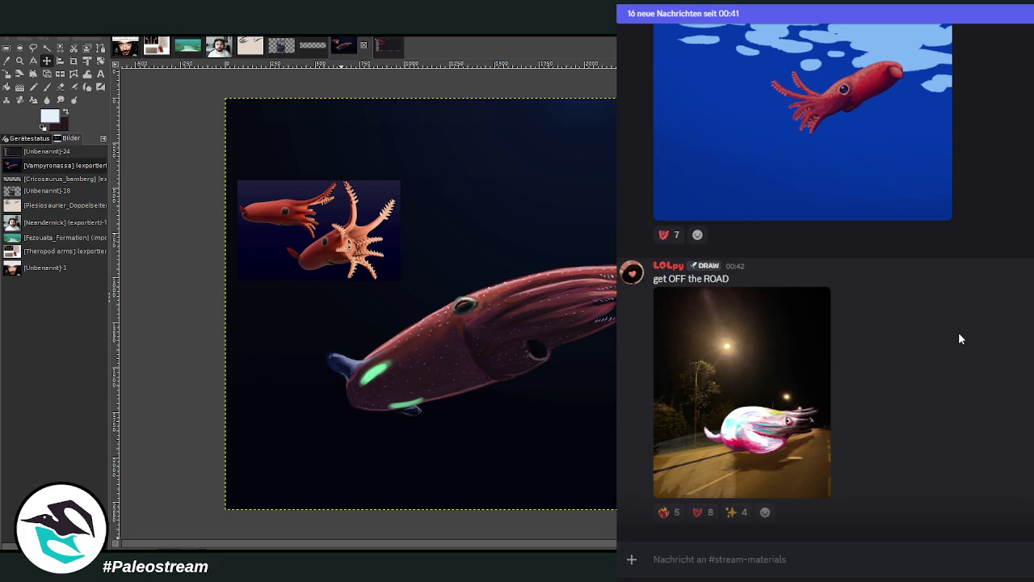
scroll(969, 337, "down", 3)
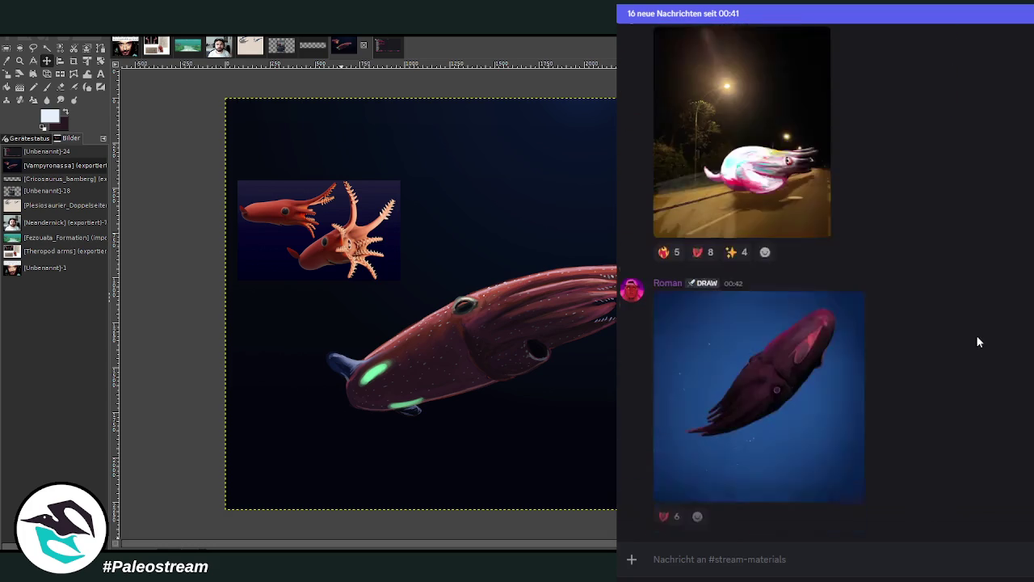
left_click(816, 409)
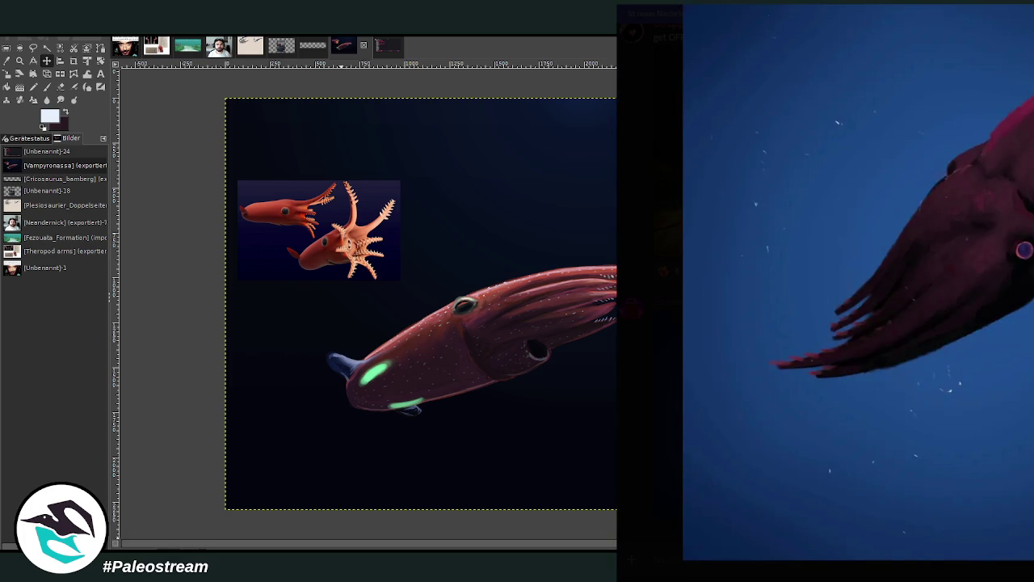
key("Escape")
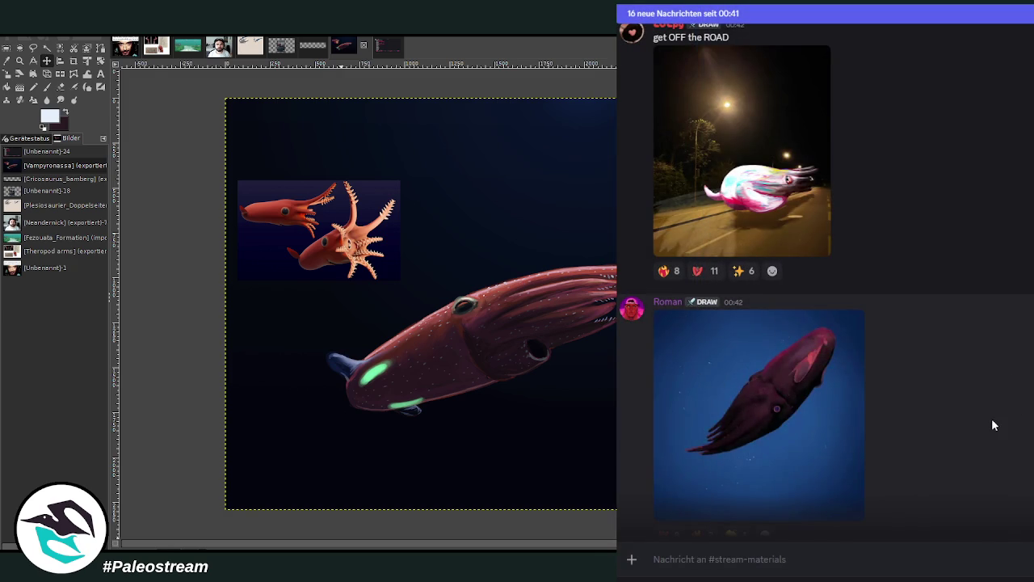
left_click(788, 391)
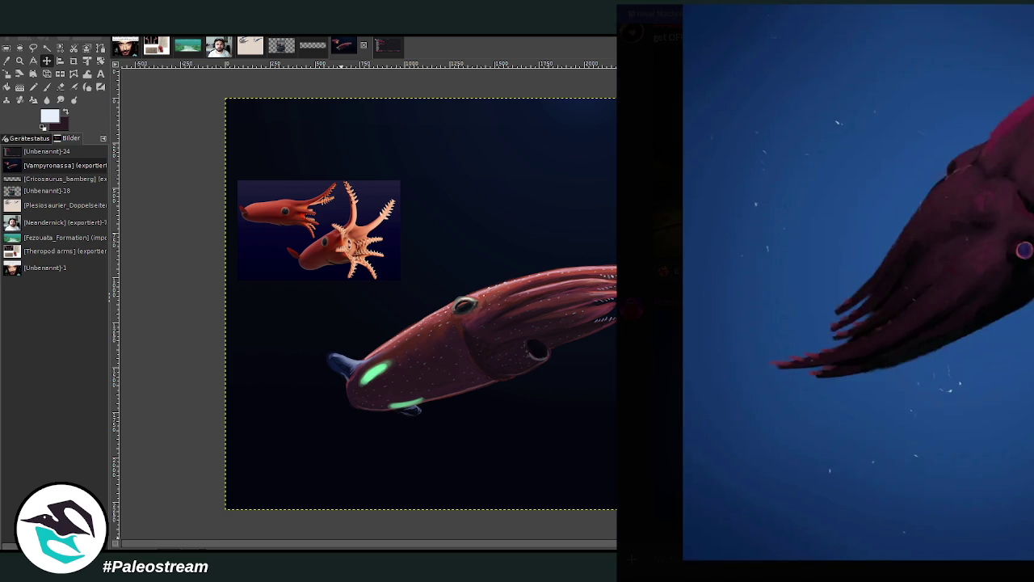
key("Escape")
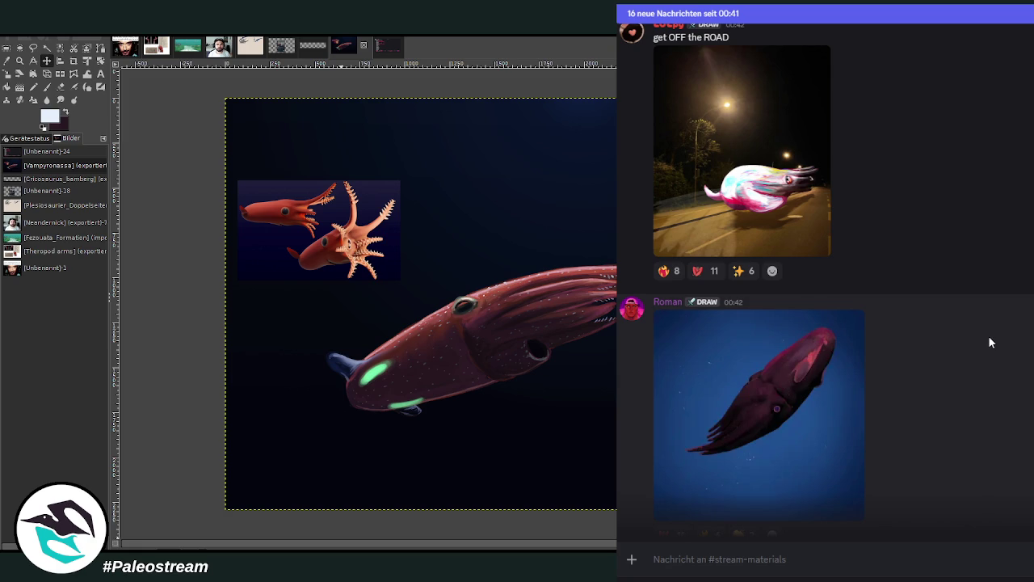
scroll(989, 339, "down", 1)
scroll(990, 338, "down", 3)
scroll(990, 337, "down", 1)
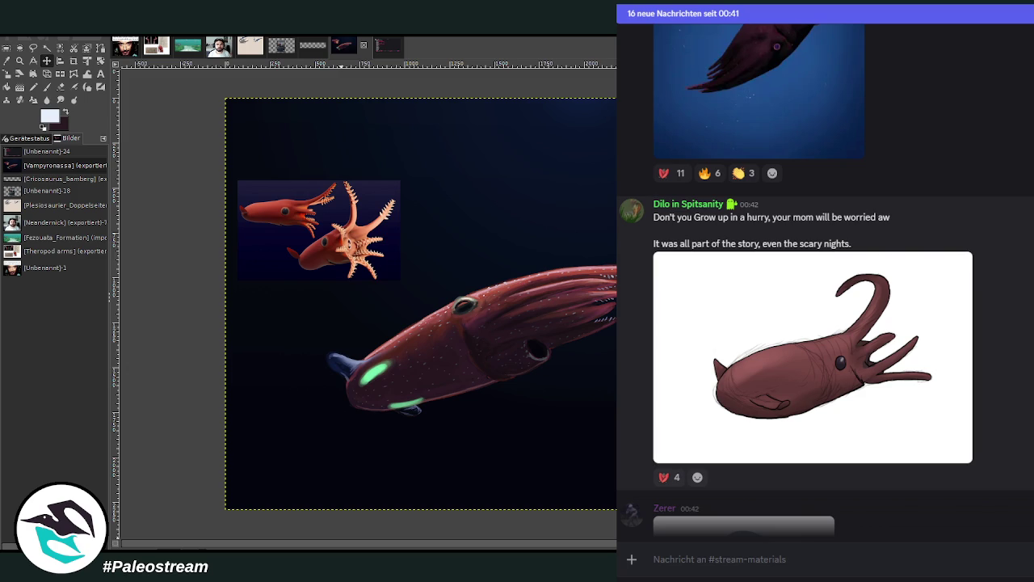
Step: View the brown squid drawing and the dark octopus drawing enlarged
left_click(894, 316)
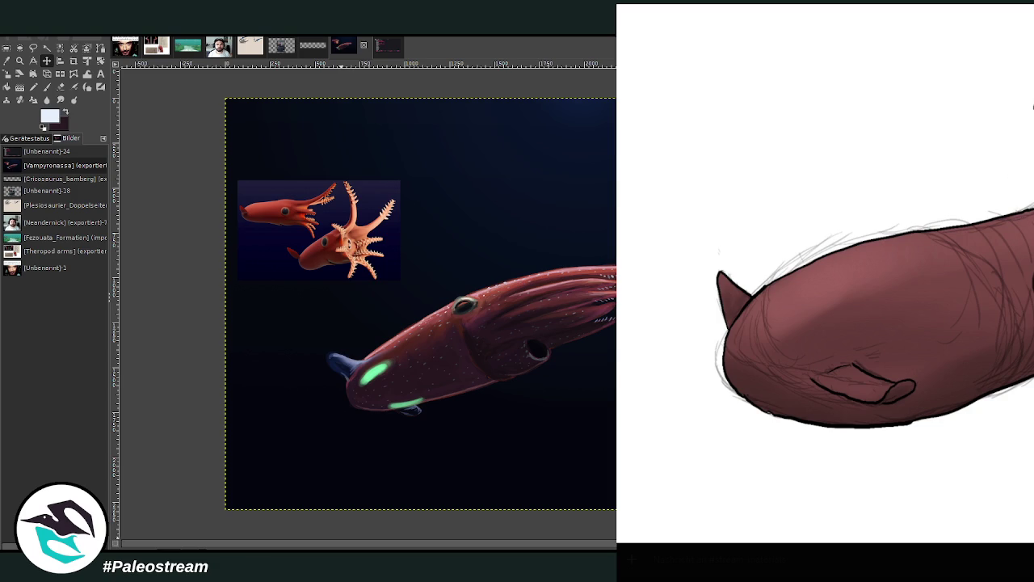
key("Escape")
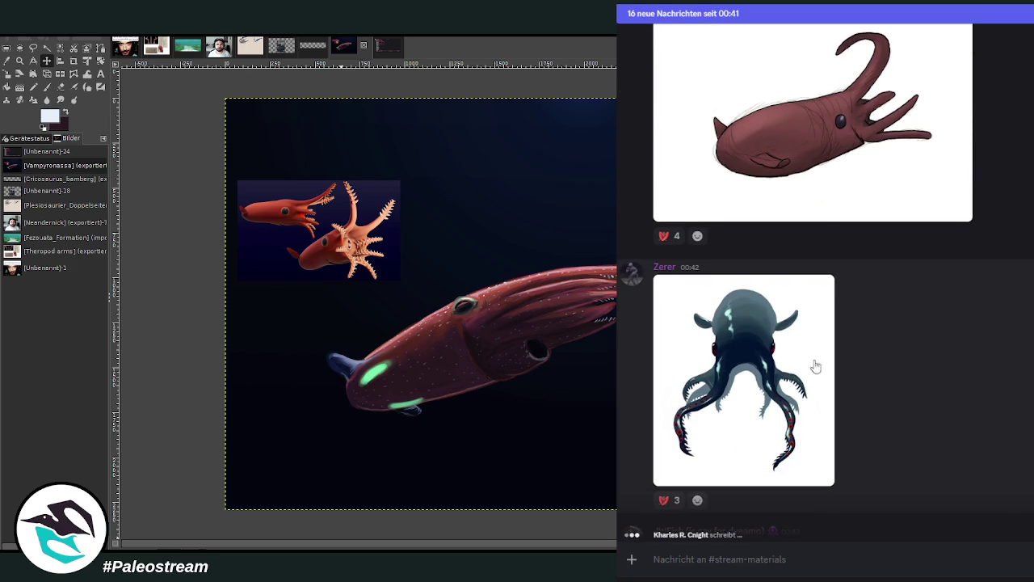
left_click(805, 366)
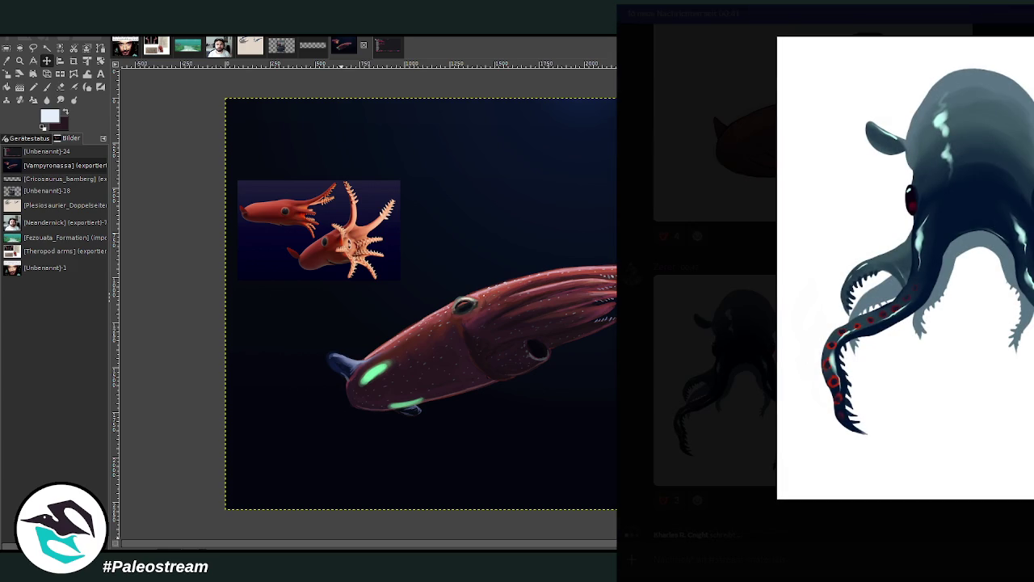
key("Escape")
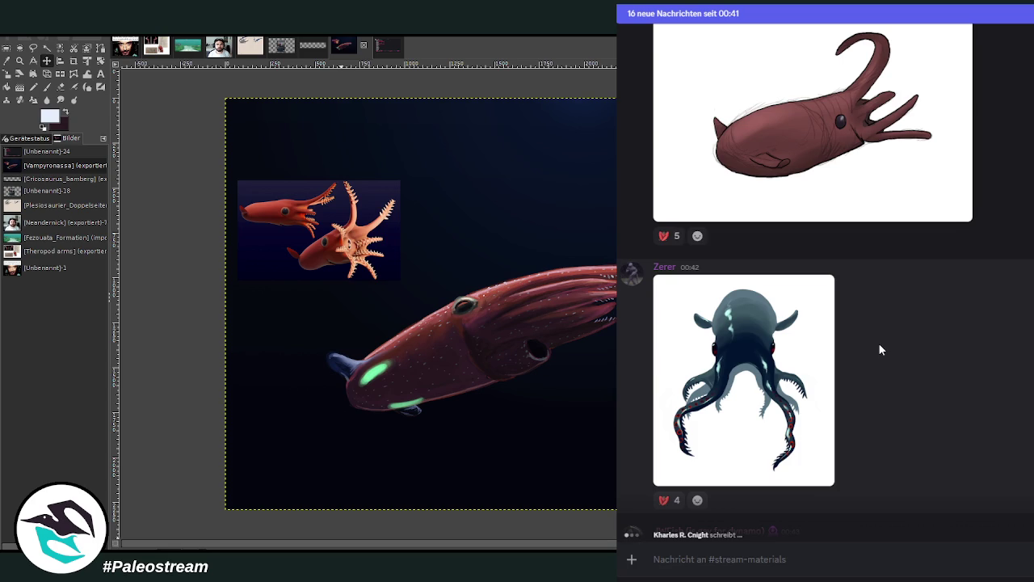
left_click(737, 408)
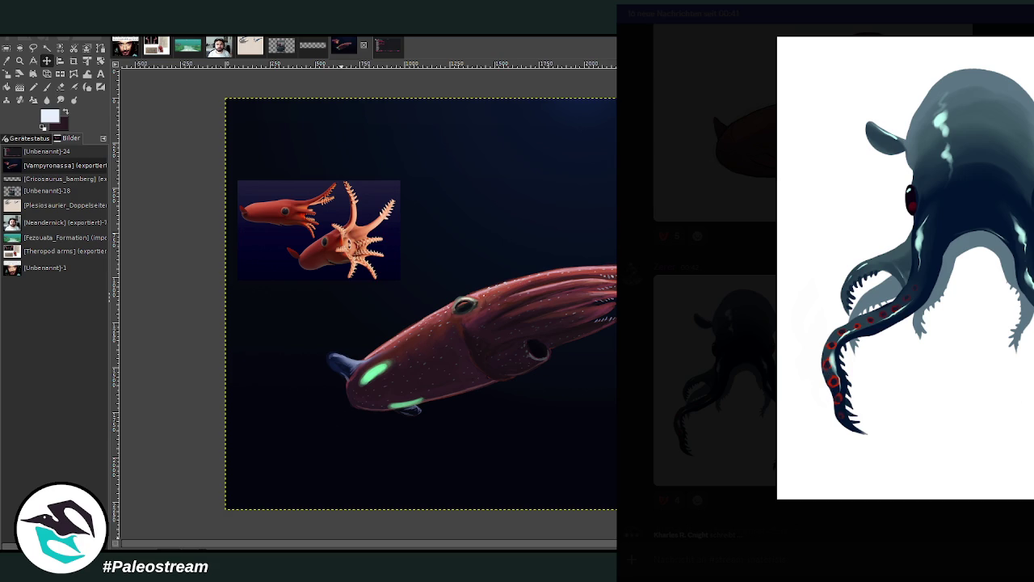
key("Escape")
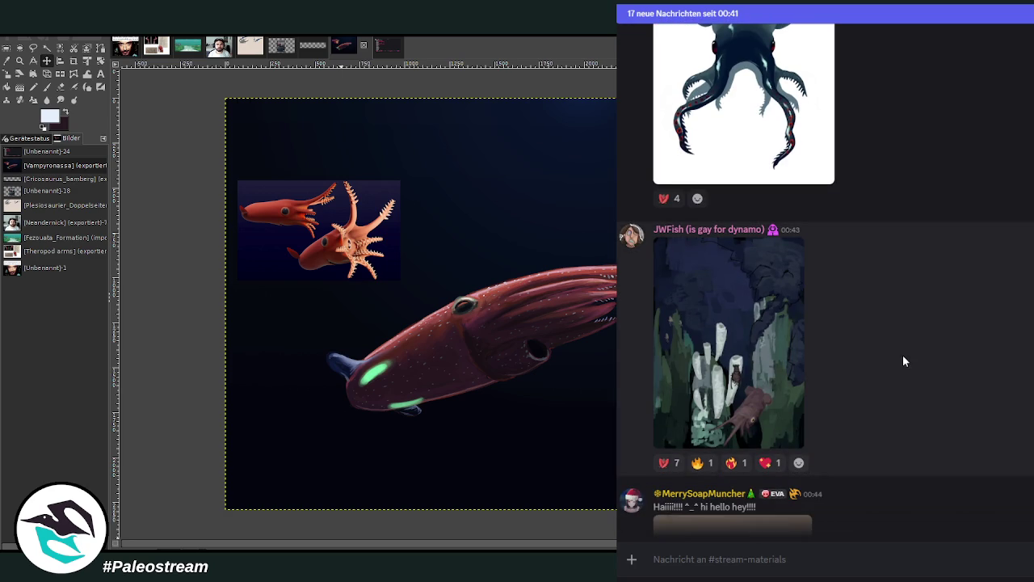
Step: View the underwater reef painting enlarged and zoom into its details
left_click(704, 334)
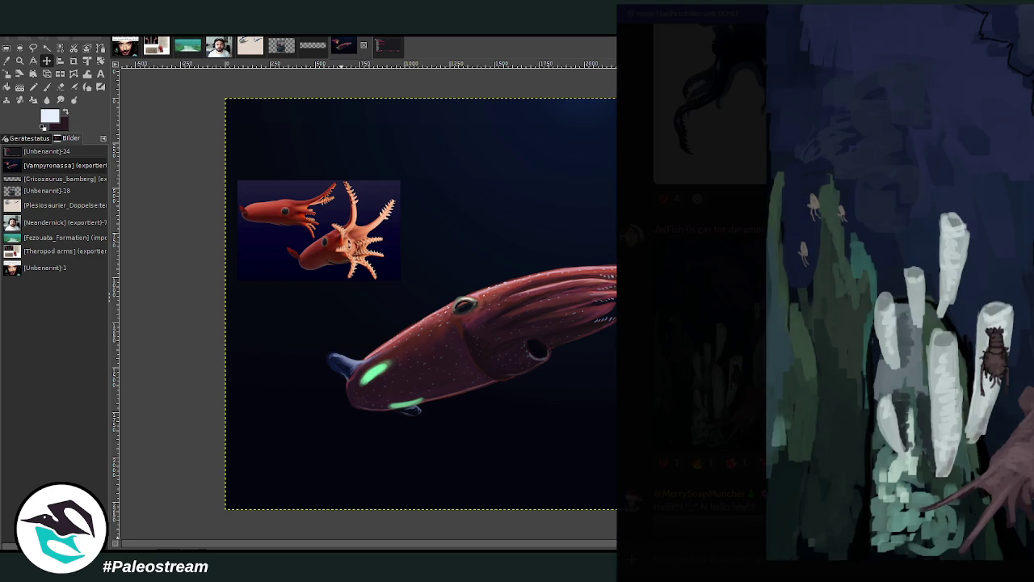
key("Escape")
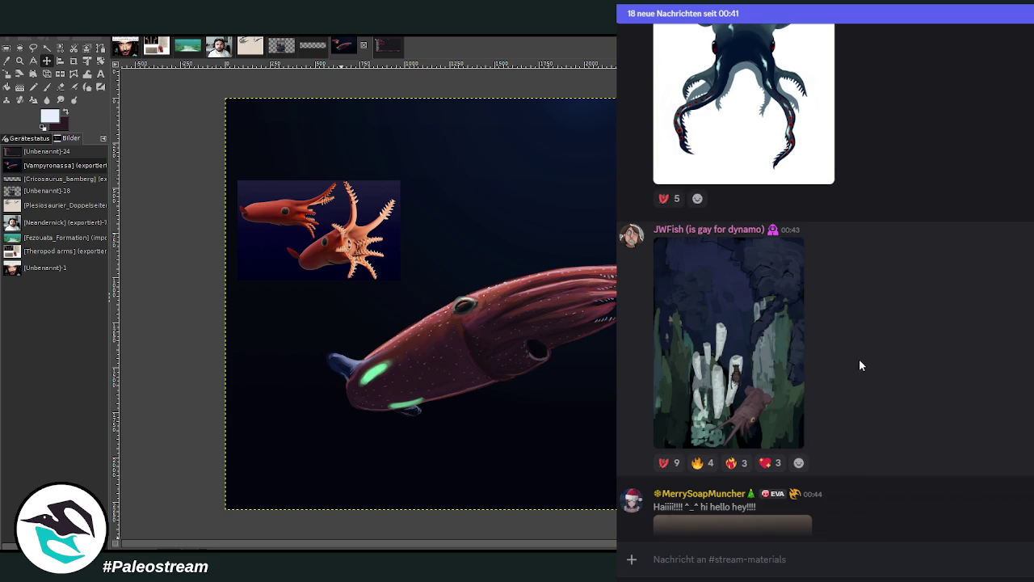
left_click(738, 346)
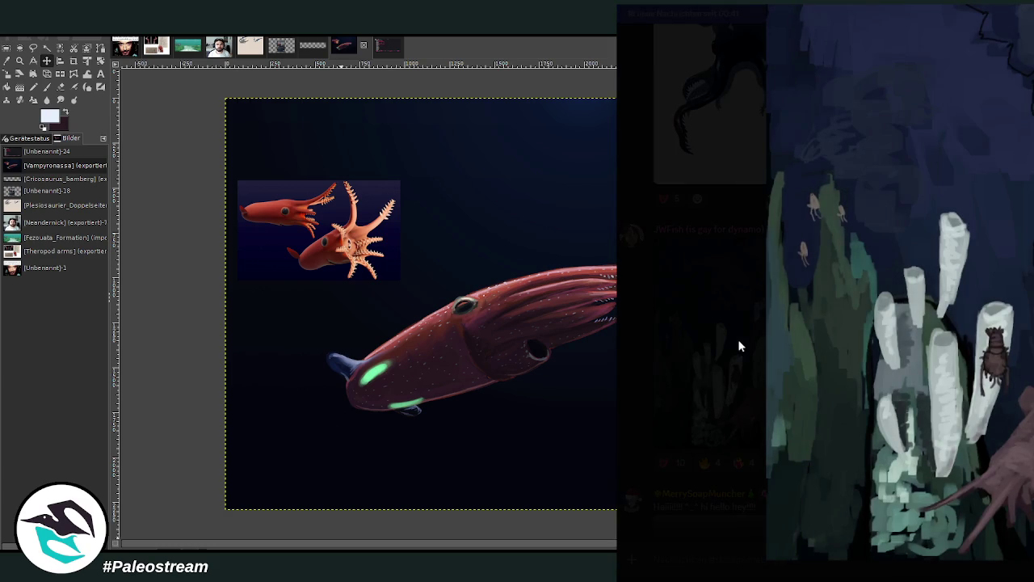
left_click(829, 277)
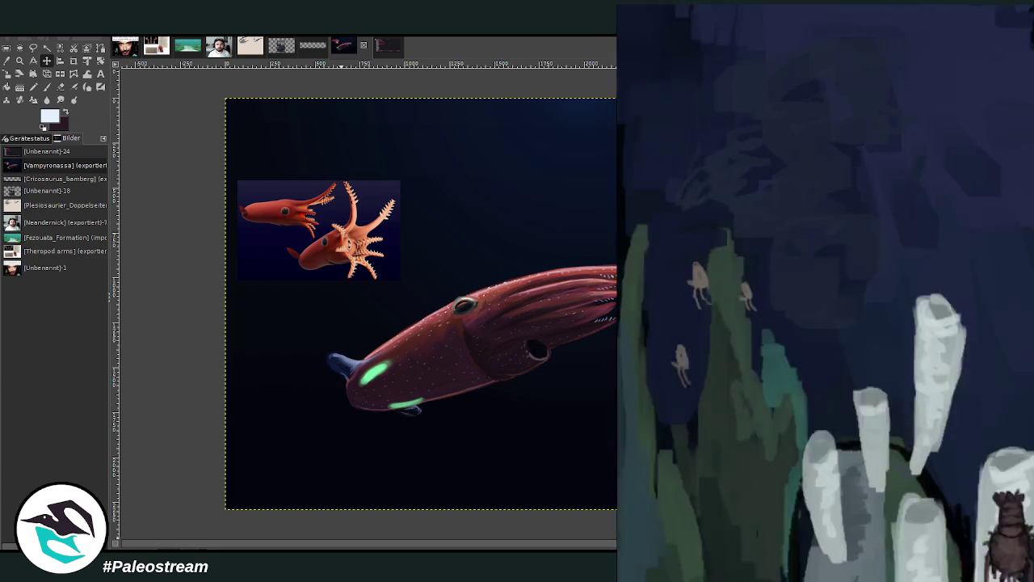
key("Escape")
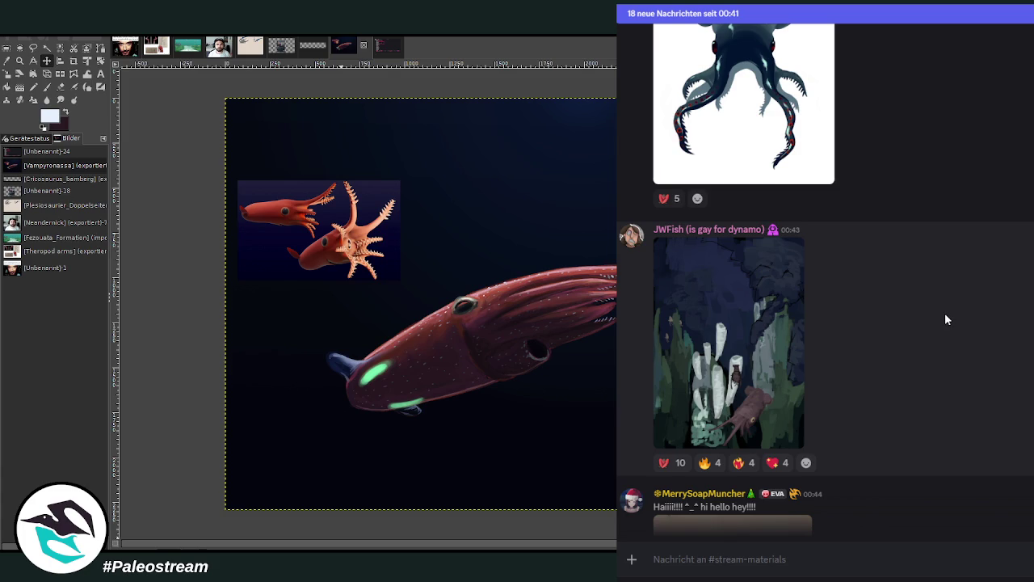
Step: View the purple squid painting enlarged, then paste the fossil photo onto the GIMP canvas
scroll(946, 319, "down", 1)
scroll(946, 319, "down", 2)
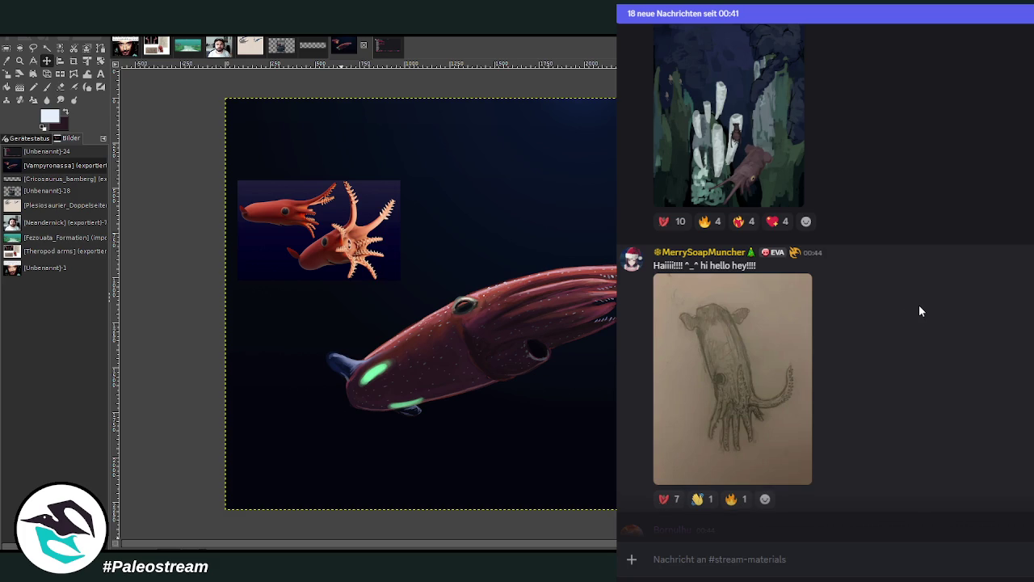
scroll(919, 311, "down", 5)
scroll(819, 311, "up", 1)
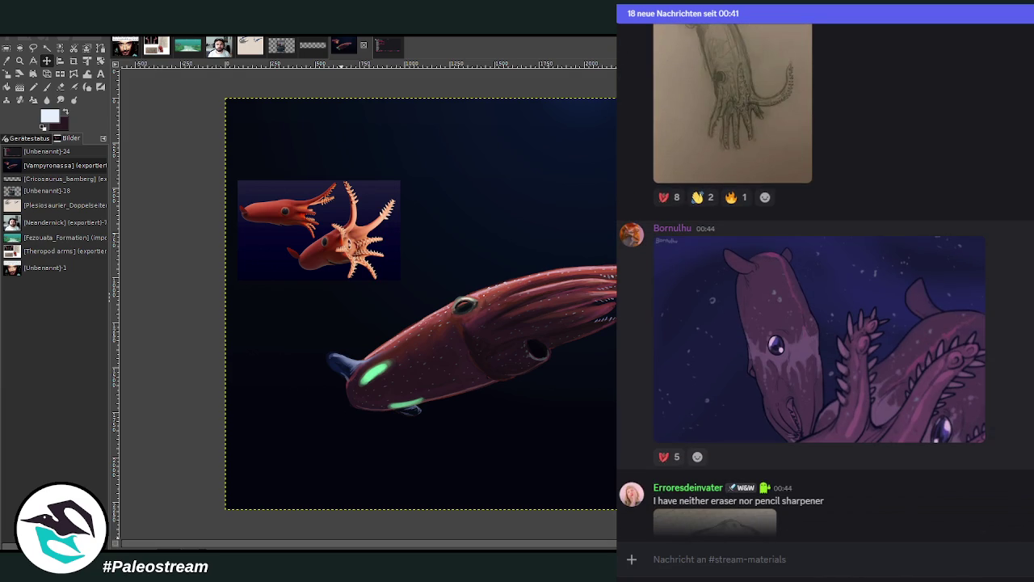
left_click(837, 320)
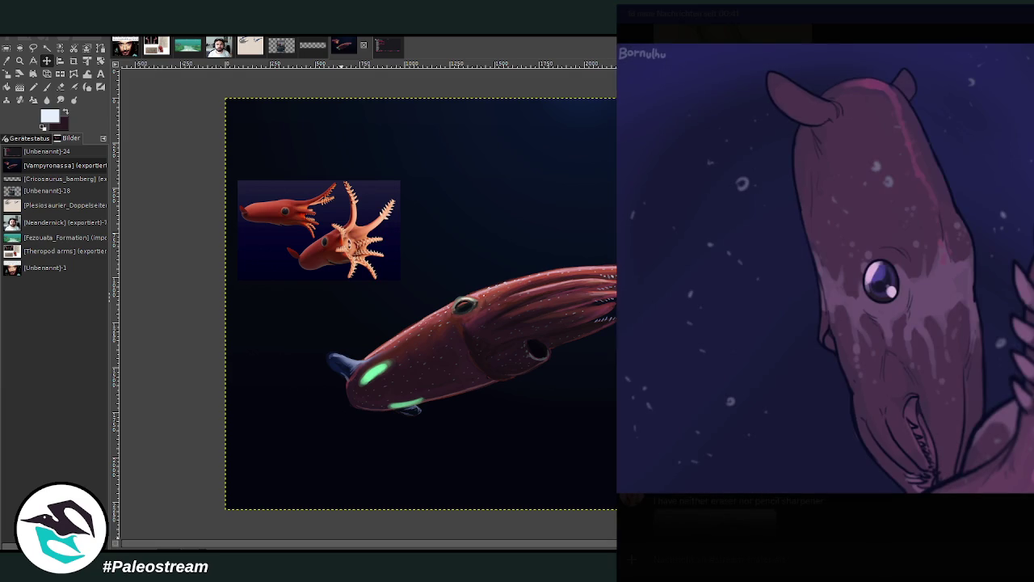
key("Escape")
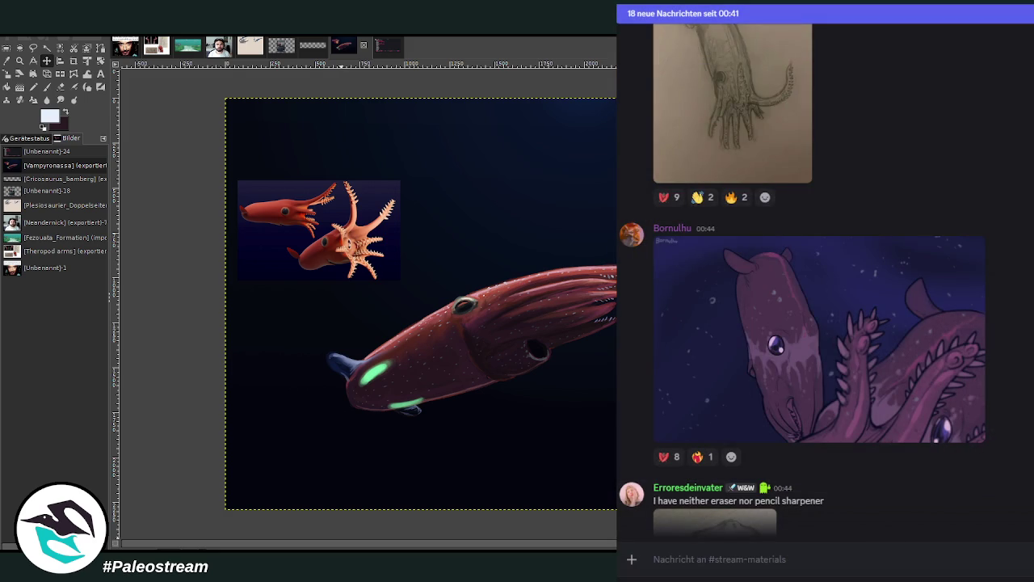
key("ctrl+v")
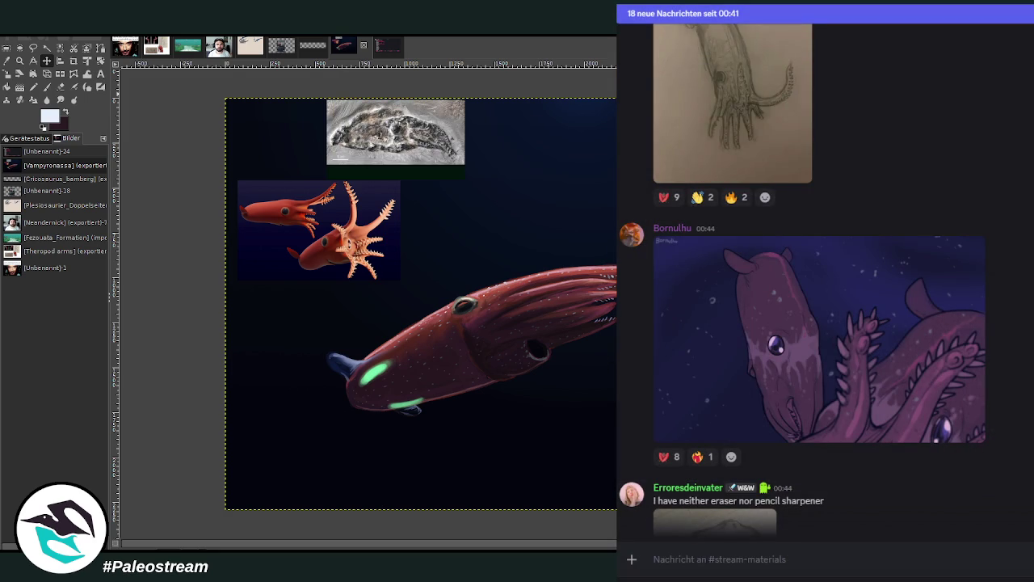
Step: Zoom into the small squid reference, then zoom out and pan to frame both references and the fossil
left_click(7, 61)
left_click(19, 60)
left_click_drag(312, 162, 437, 240)
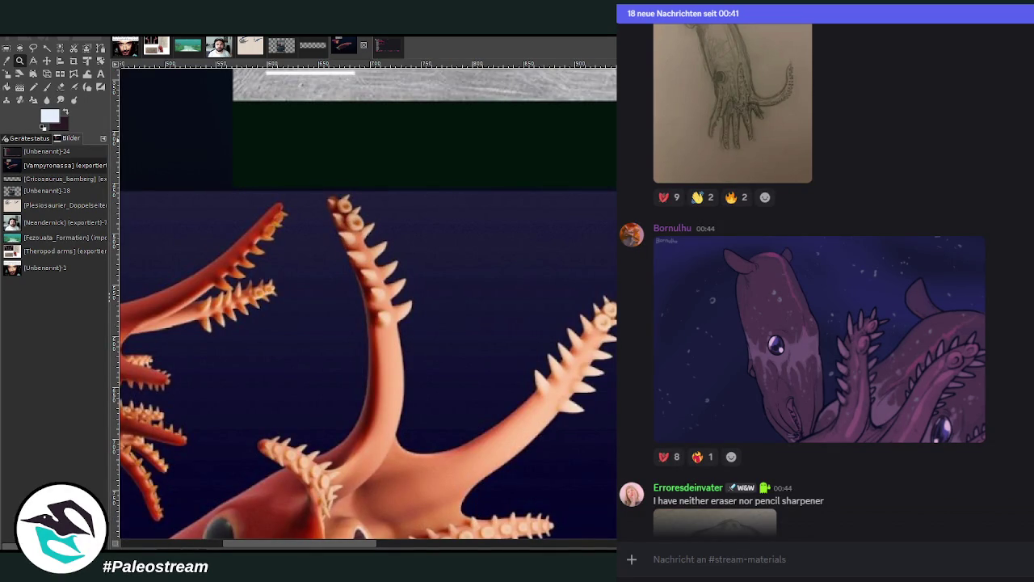
left_click(442, 262, "ctrl")
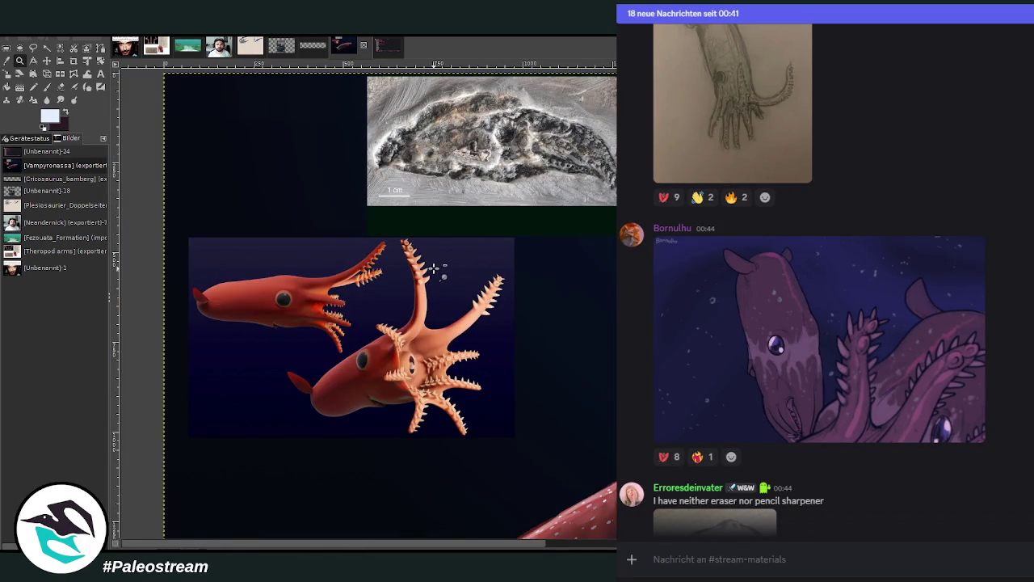
left_click(435, 267, "ctrl")
scroll(590, 469, "right", 5)
scroll(605, 489, "left", 2)
scroll(573, 439, "down", 3)
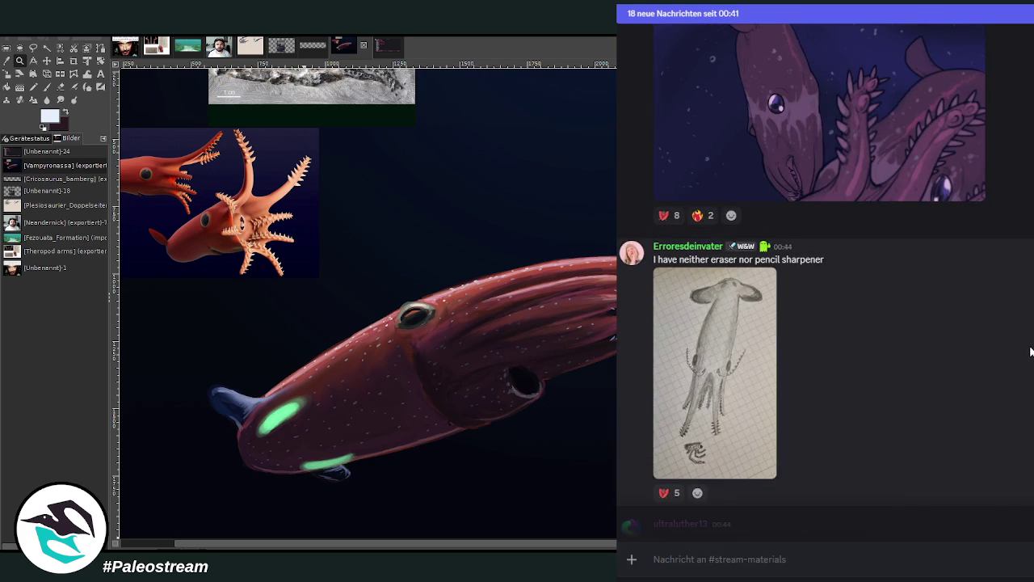
Step: View the graph-paper pencil squid and the dark purple squid painting enlarged
left_click(750, 368)
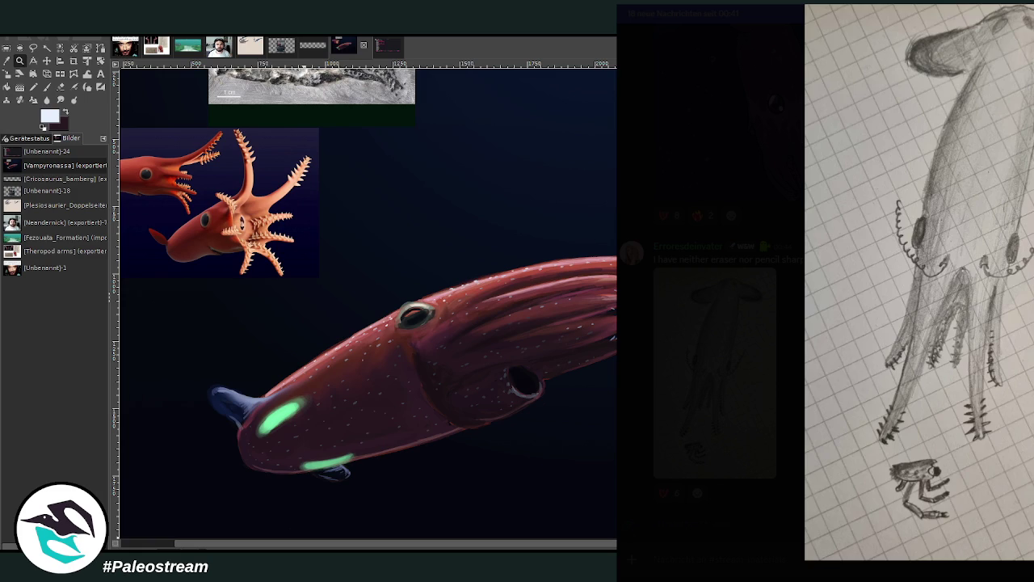
key("Escape")
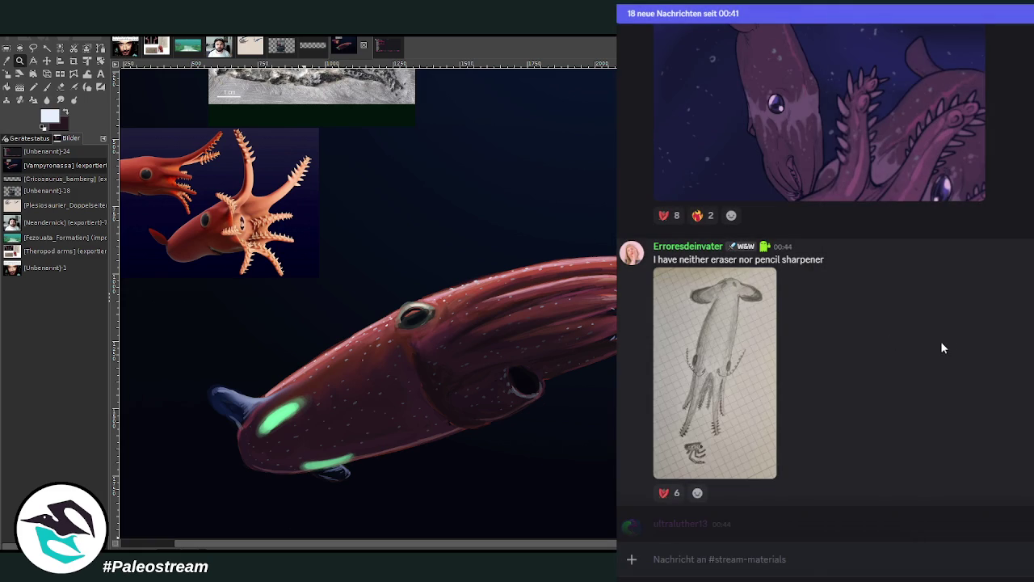
scroll(973, 347, "down", 4)
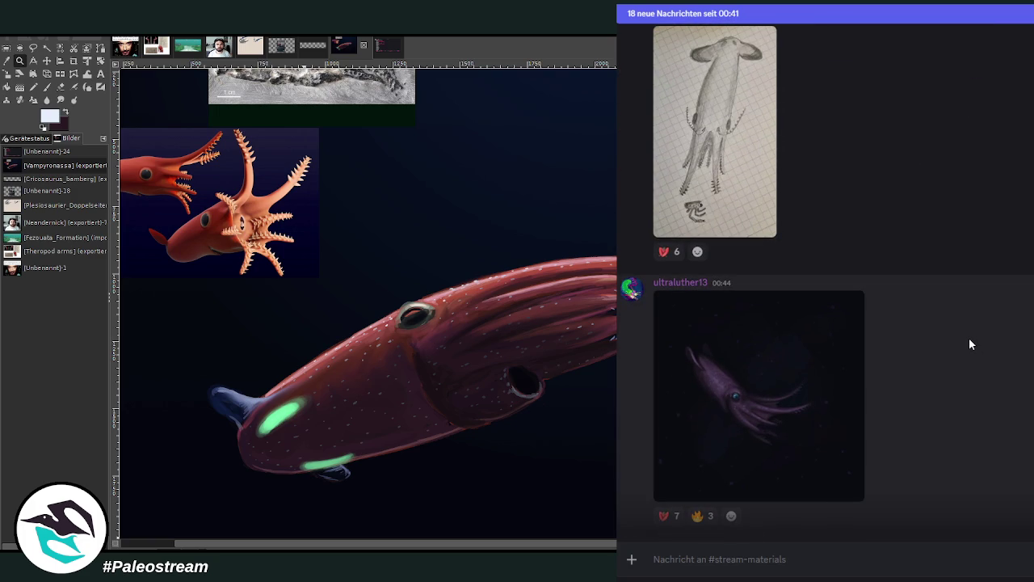
left_click(728, 370)
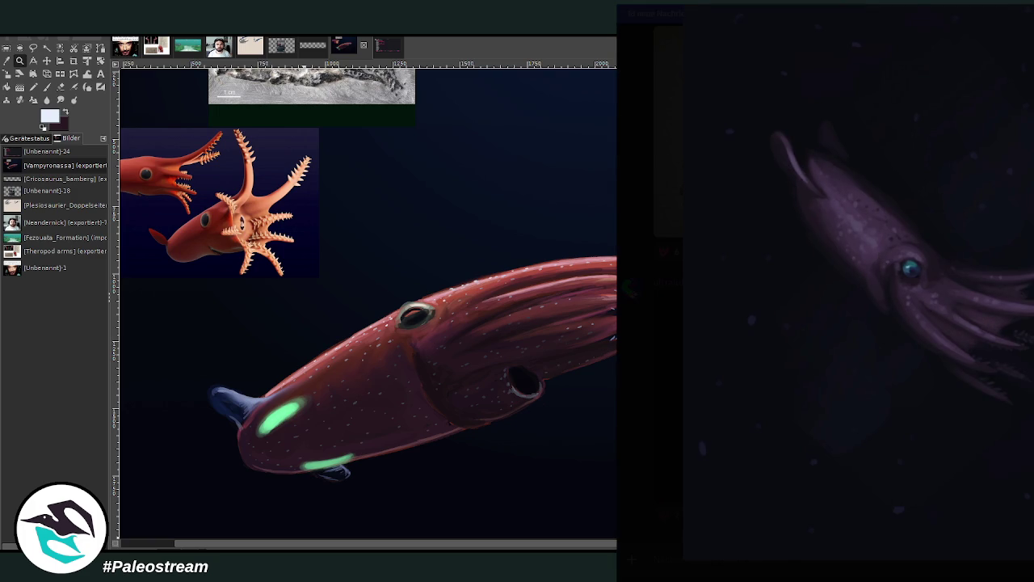
key("Escape")
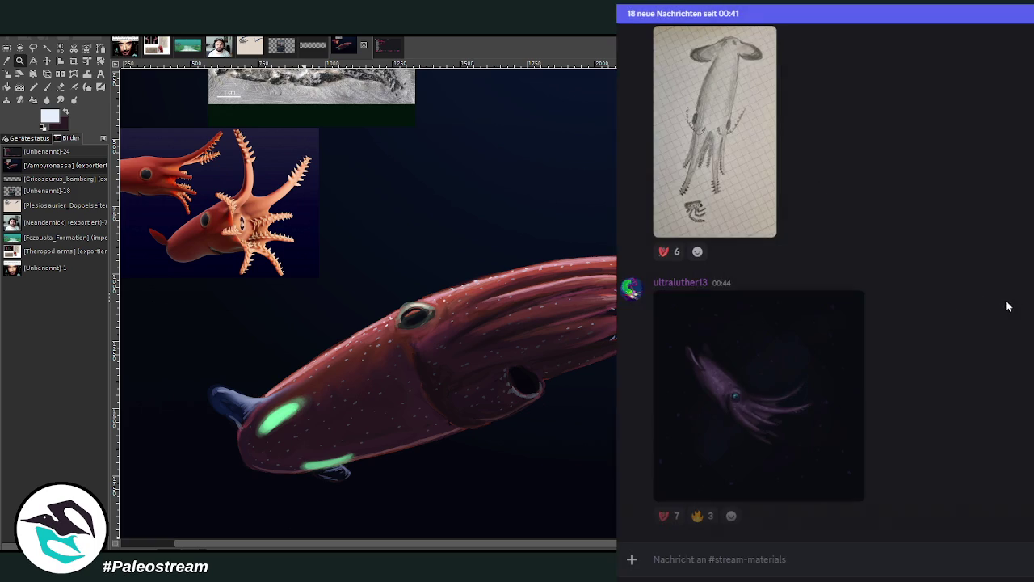
Step: View the blue pencil sketch and the maroon painted squid enlarged
scroll(978, 286, "down", 4)
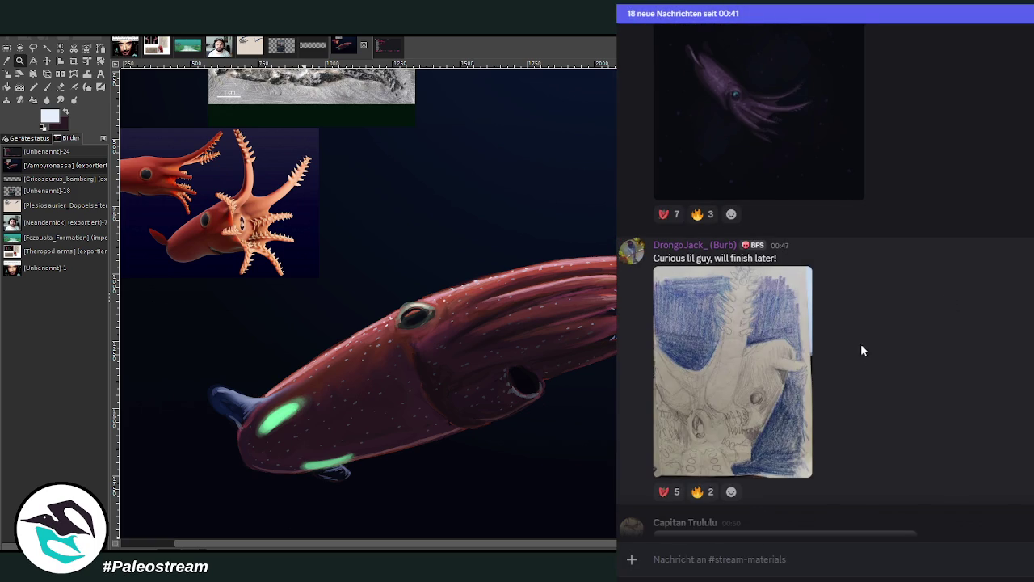
left_click(794, 370)
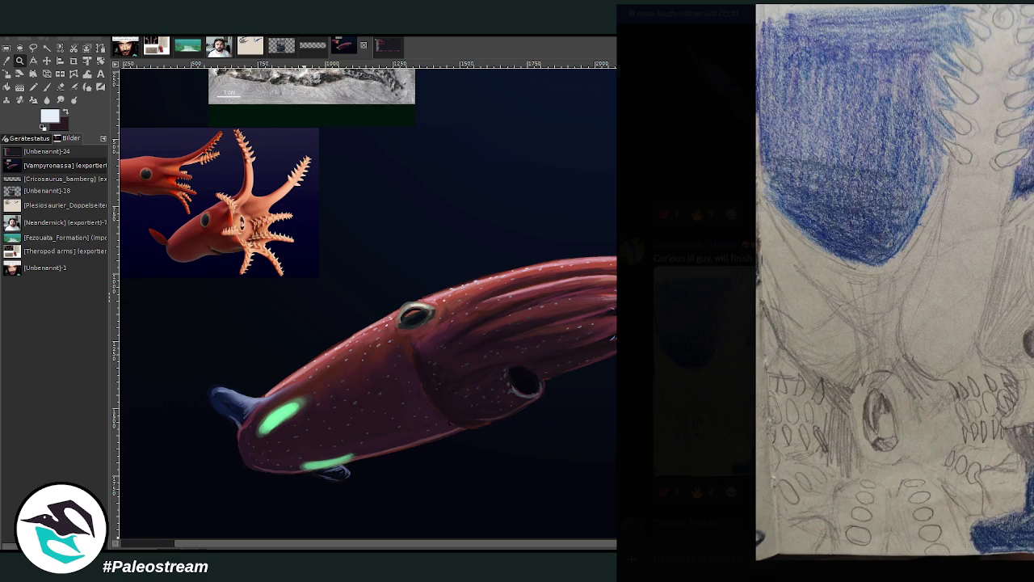
key("Escape")
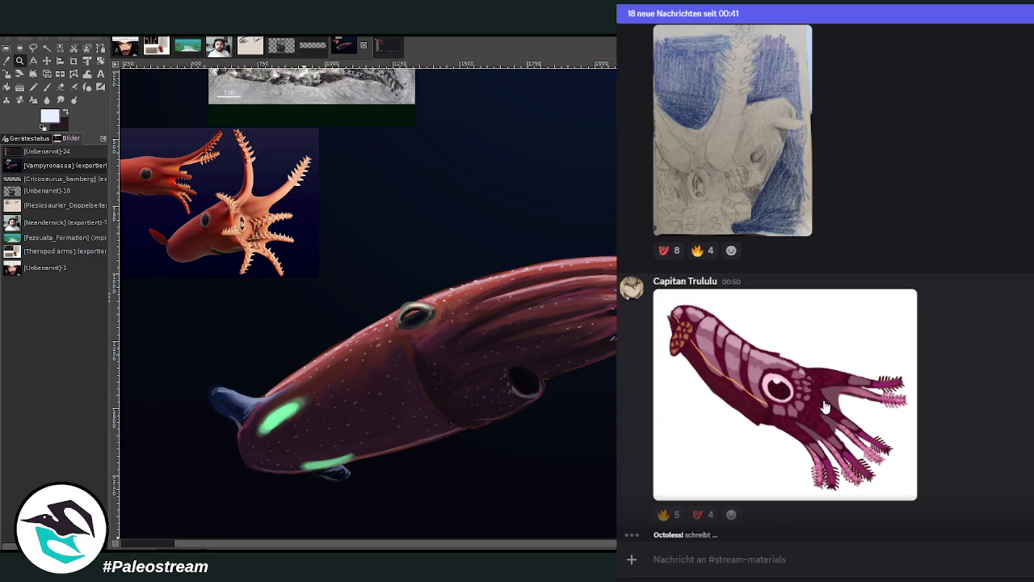
left_click(783, 410)
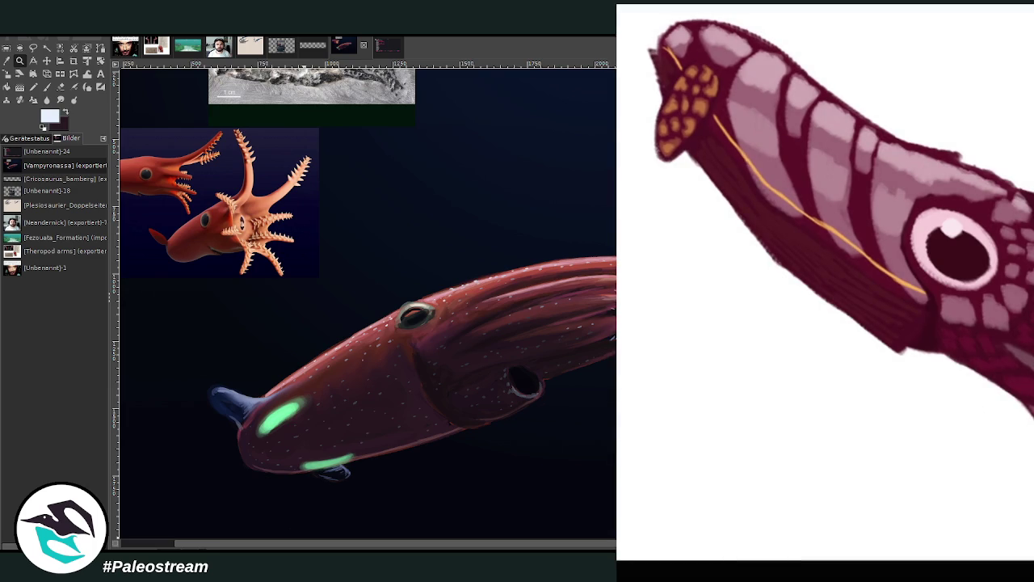
key("Escape")
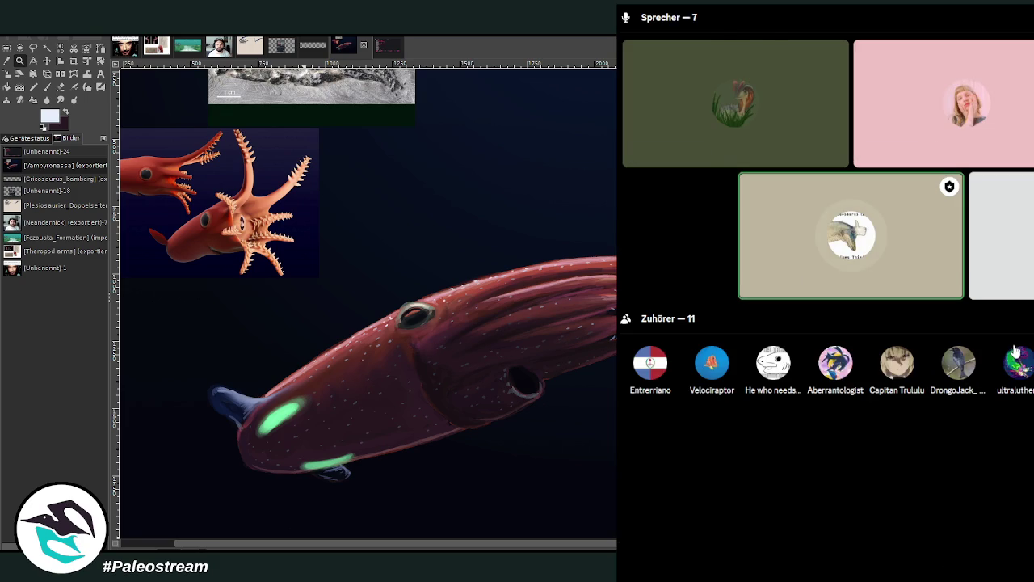
Step: Scroll down the chat and view the finned pencil squid sketch full-size
scroll(1016, 348, "up", 3)
scroll(1017, 347, "down", 3)
scroll(1015, 346, "down", 3)
scroll(1013, 344, "down", 3)
scroll(1010, 340, "down", 3)
scroll(1010, 340, "down", 3)
scroll(1010, 340, "down", 3)
scroll(1010, 340, "down", 3)
scroll(1010, 340, "down", 3)
scroll(1010, 341, "down", 2)
scroll(1010, 340, "down", 3)
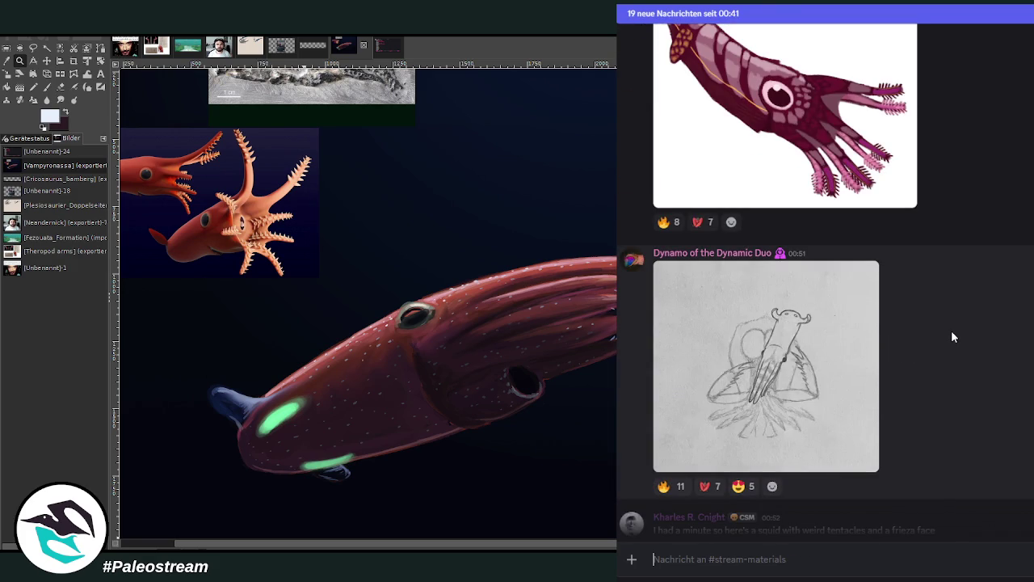
left_click(790, 339)
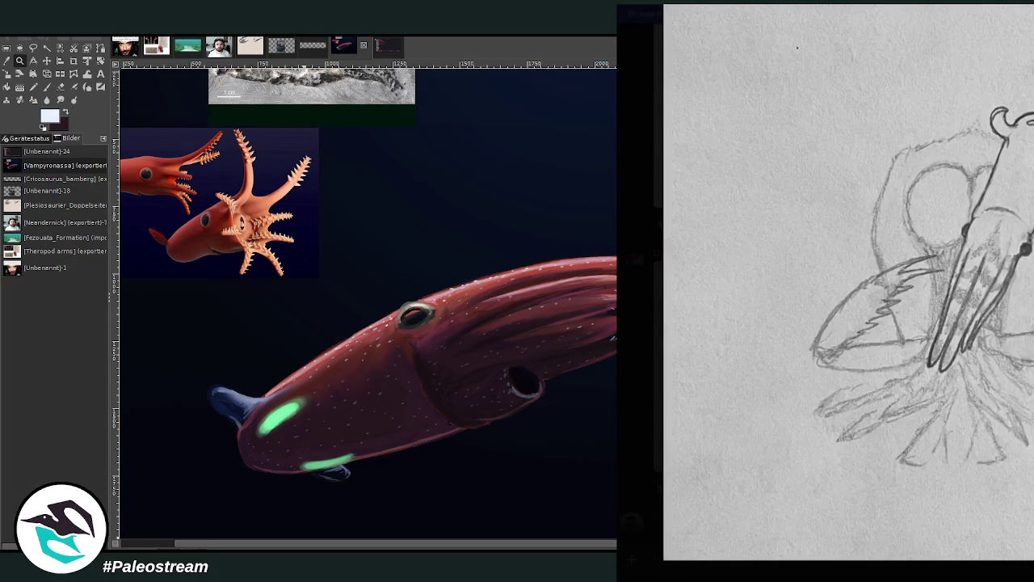
key("Escape")
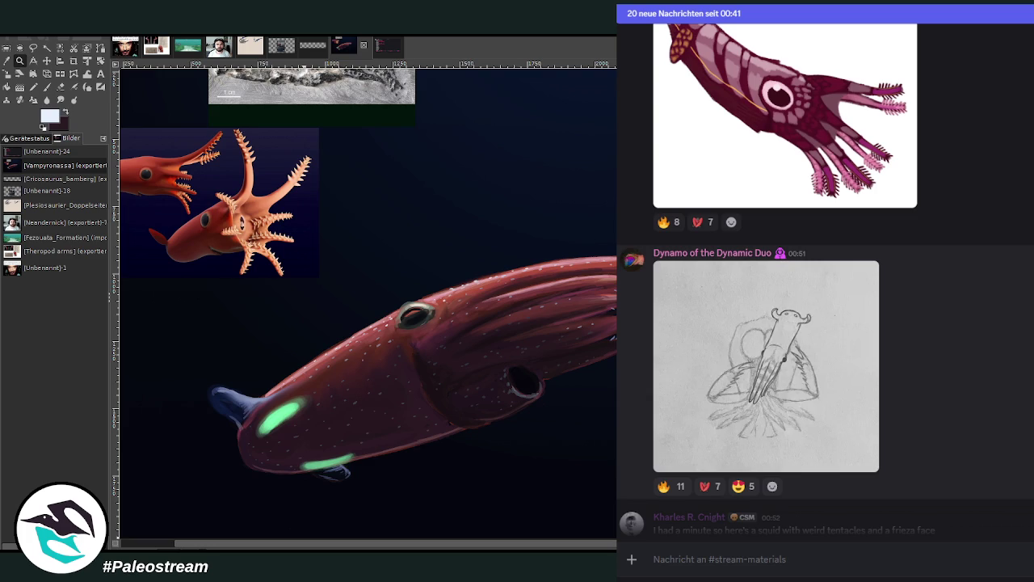
Step: Open and close the profile card of the frieza-face squid sketch's poster
scroll(961, 378, "down", 3)
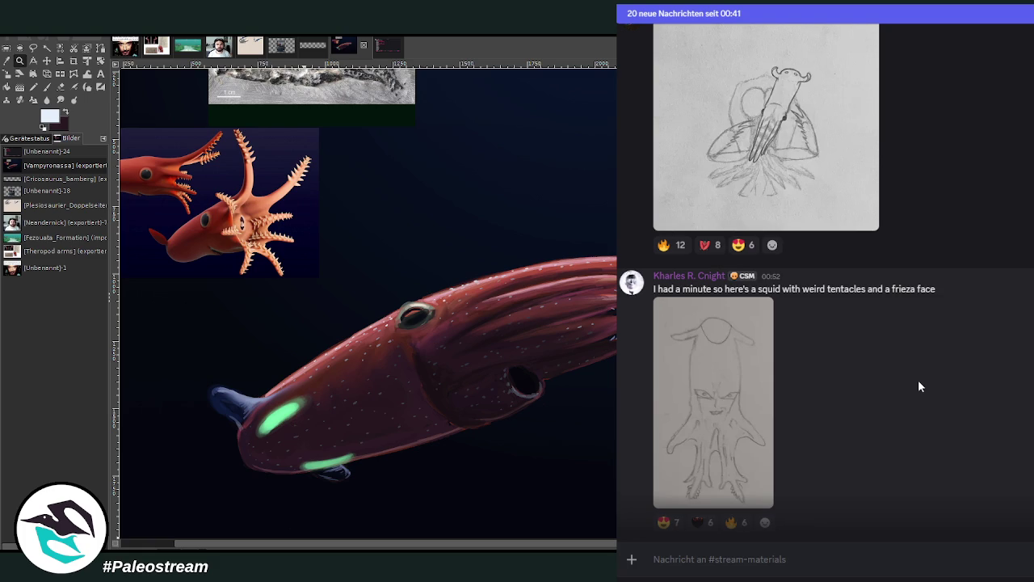
left_click(689, 276)
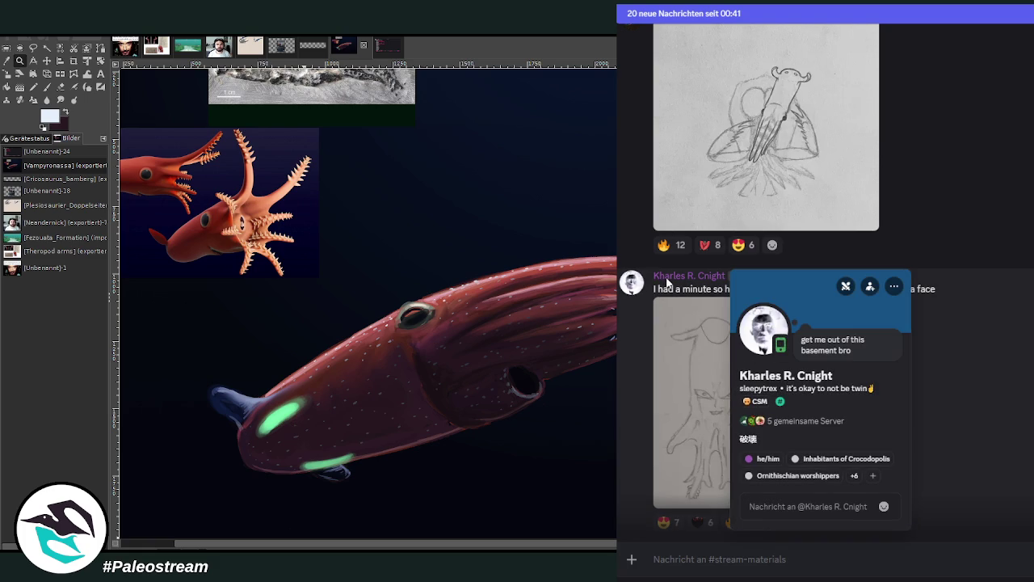
left_click(1002, 408)
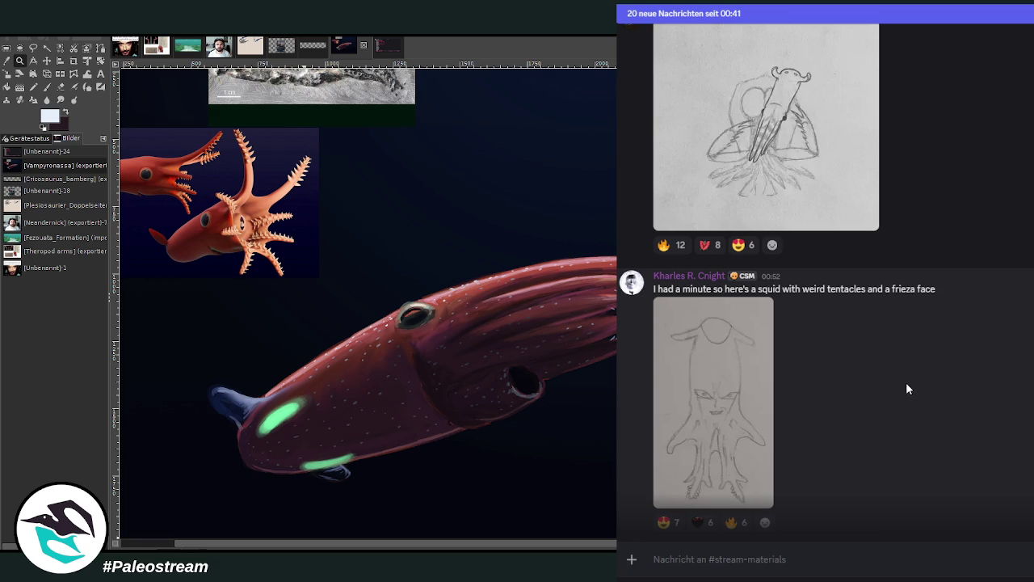
scroll(906, 382, "down", 3)
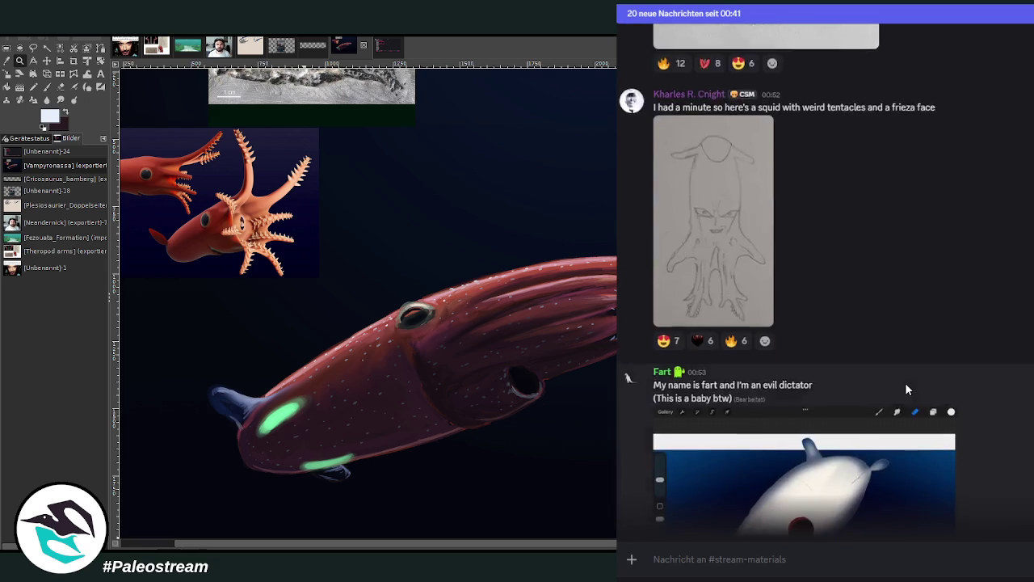
Step: View the work-in-progress Helicoprion image enlarged twice
scroll(905, 382, "down", 2)
scroll(1007, 389, "up", 1)
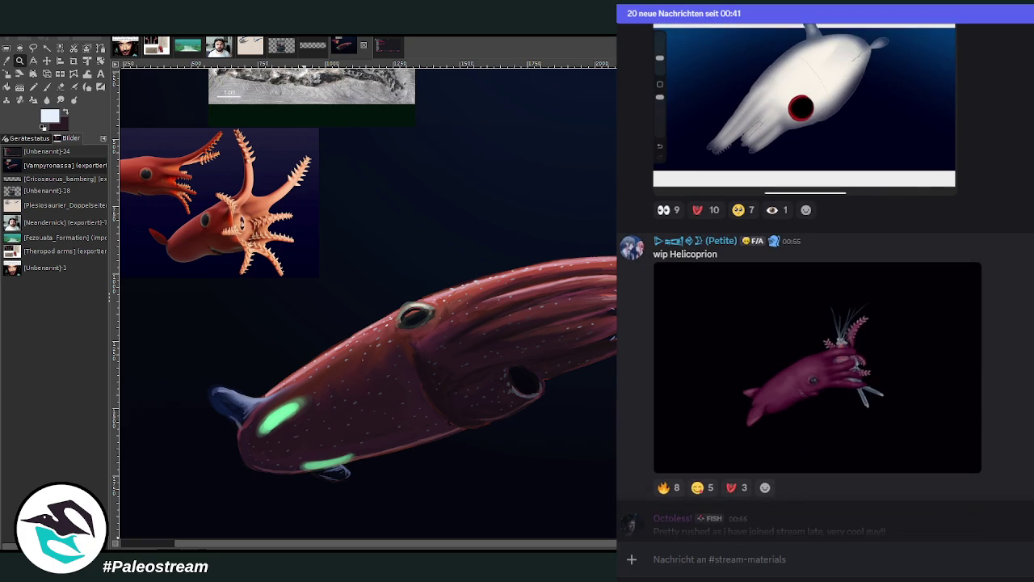
left_click(883, 389)
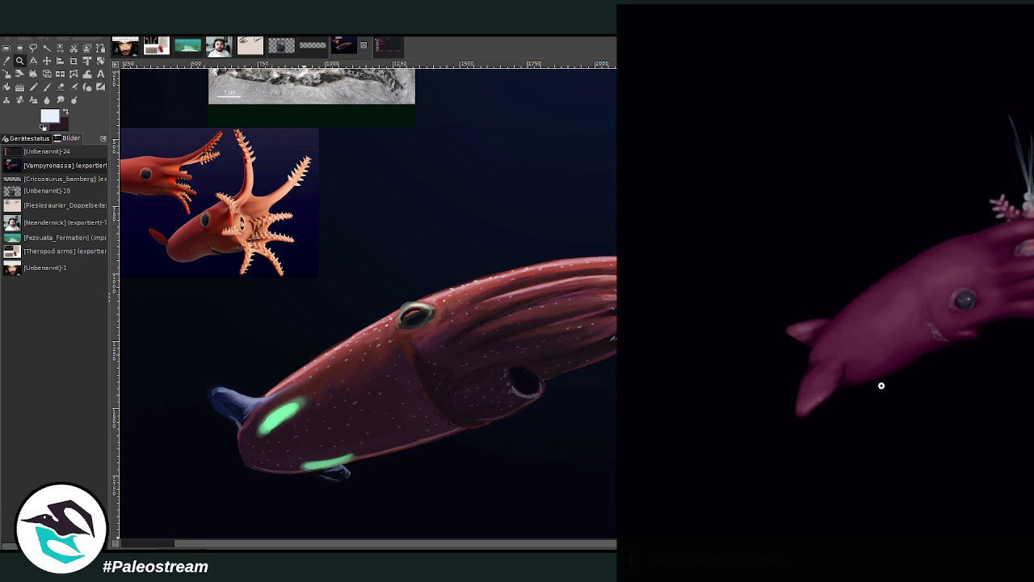
left_click(854, 548)
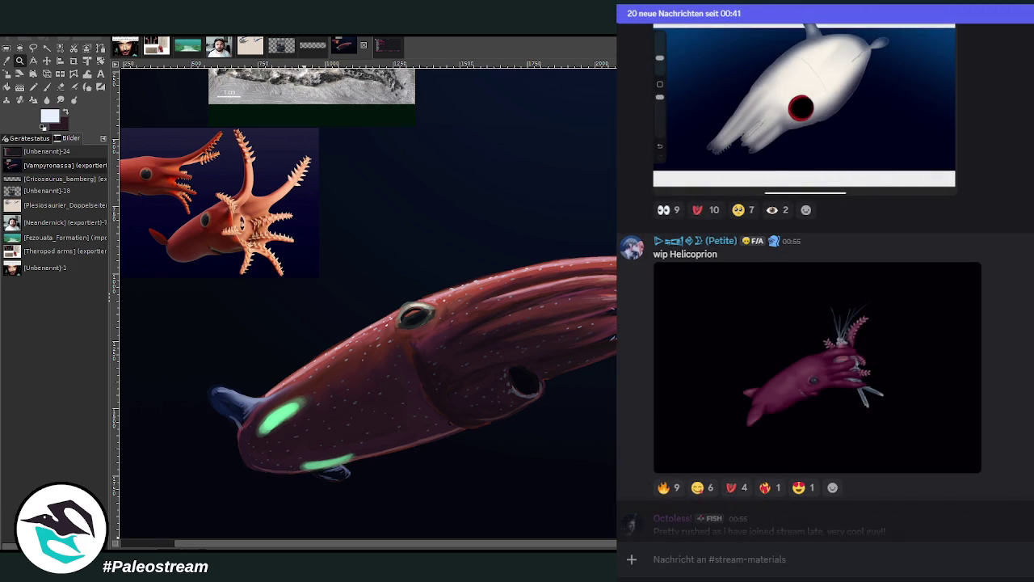
left_click(932, 370)
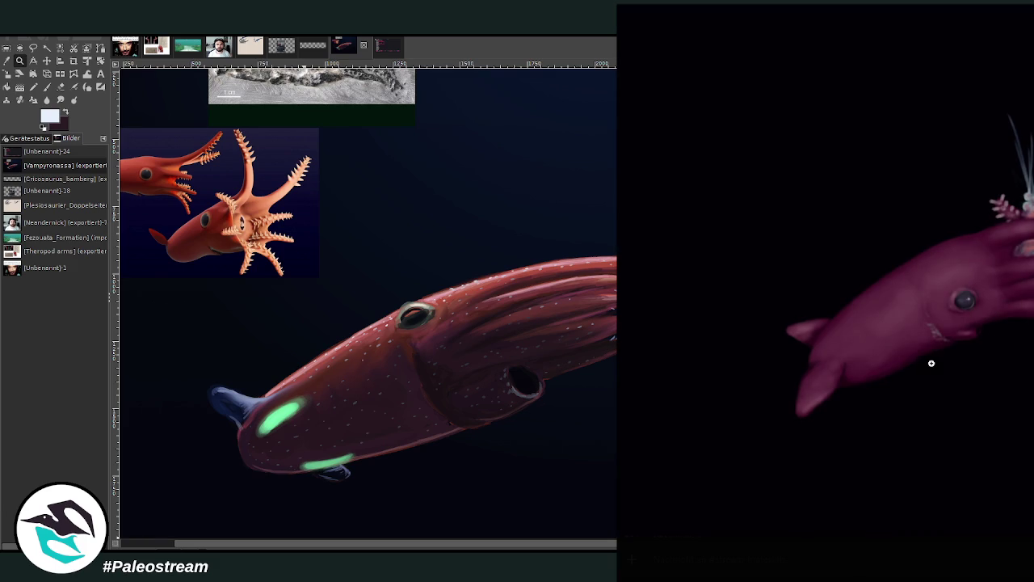
left_click(875, 564)
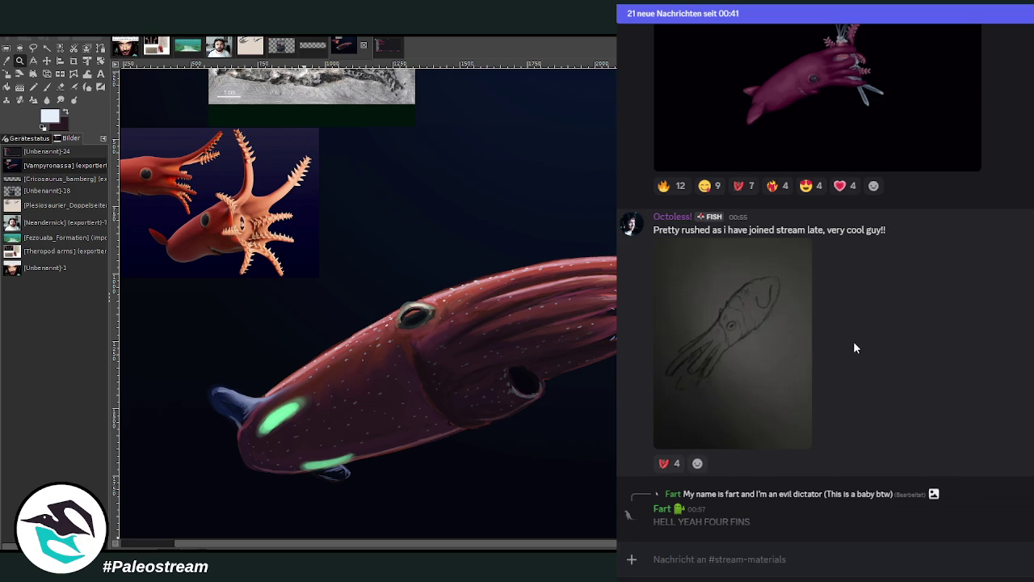
Step: View the shared squid sketch enlarged, then switch to #other-talk-text with Alt+Down
left_click(727, 340)
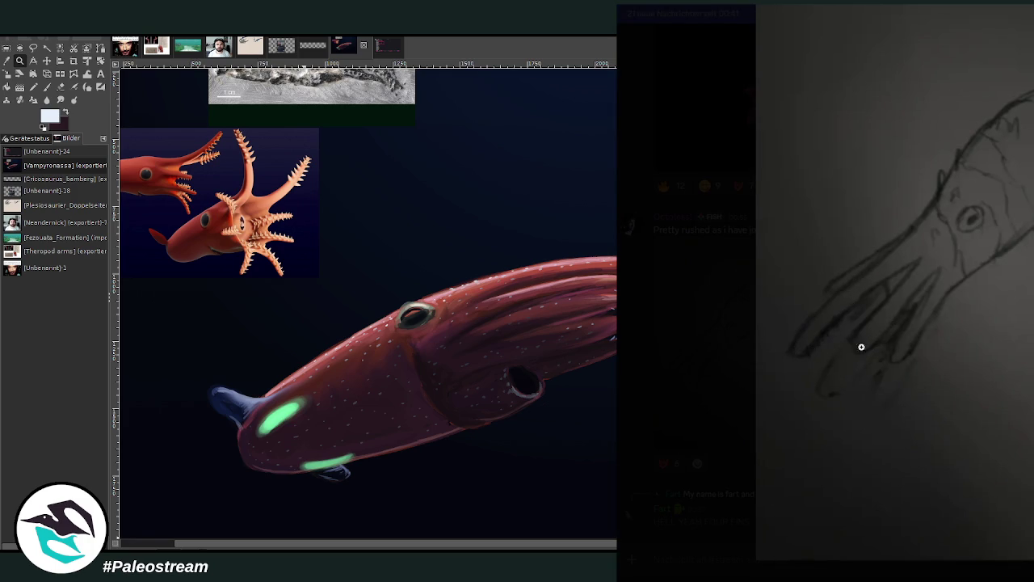
left_click(689, 365)
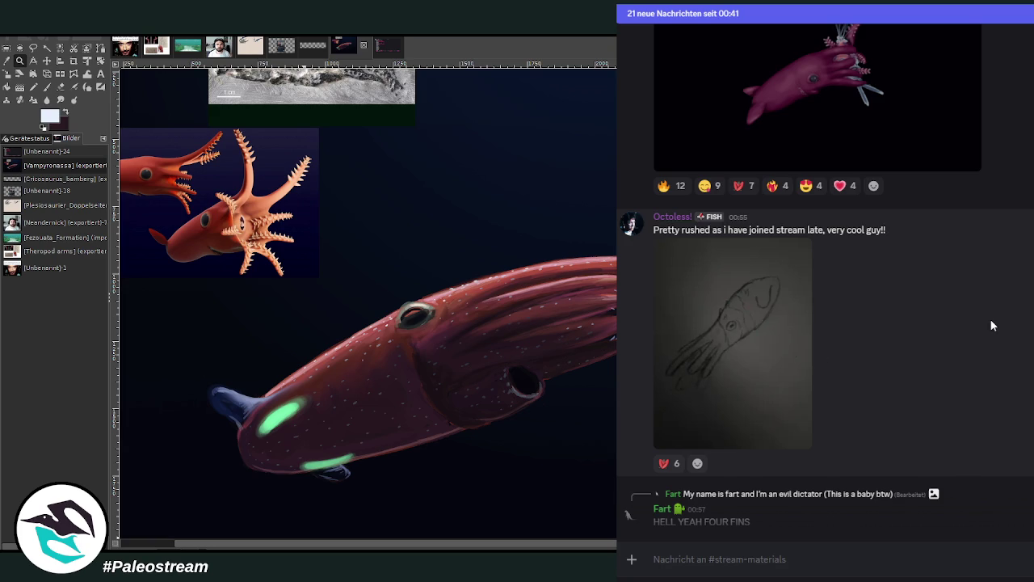
scroll(849, 387, "up", 3)
scroll(768, 436, "down", 3)
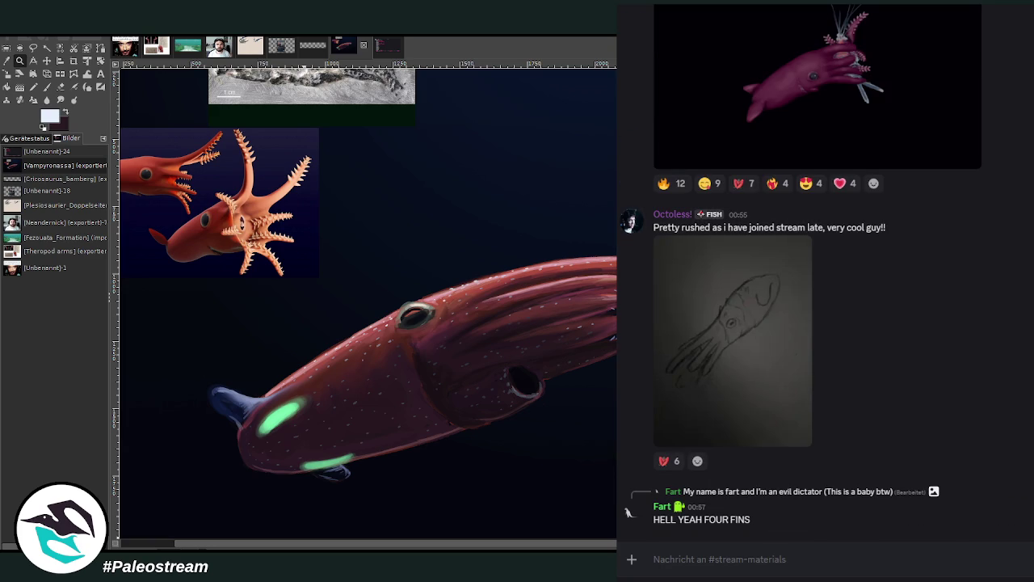
key("alt+Down")
scroll(990, 416, "down", 3)
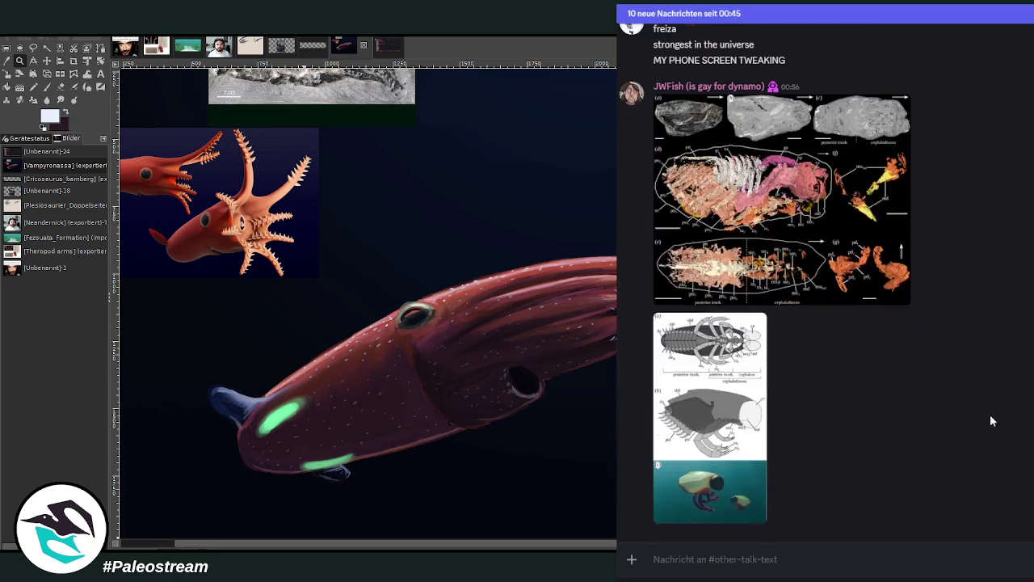
Step: View the Cambrian arthropod figure and the a–e panel fossil figure enlarged, then leave the channel
left_click(752, 416)
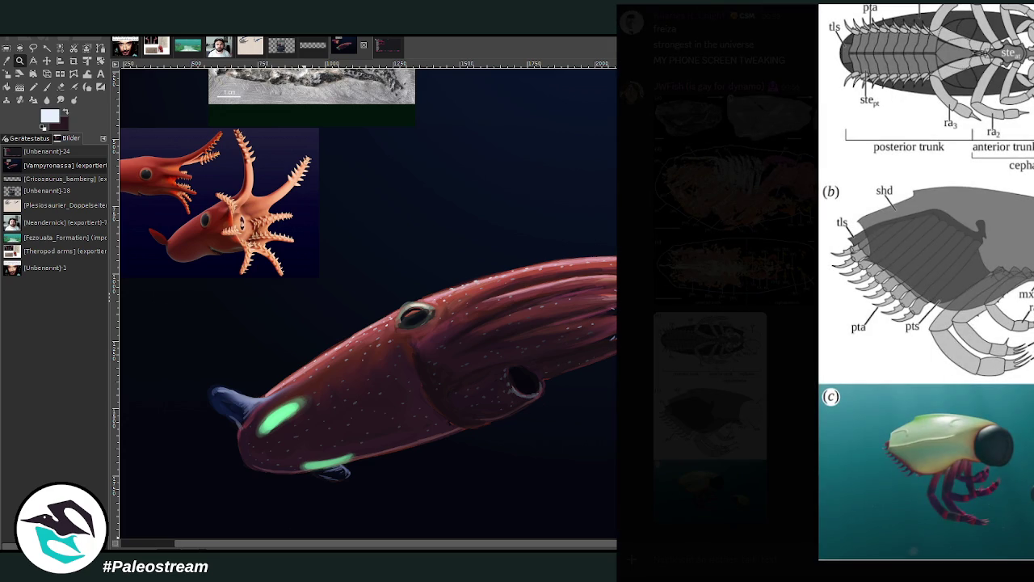
key("Escape")
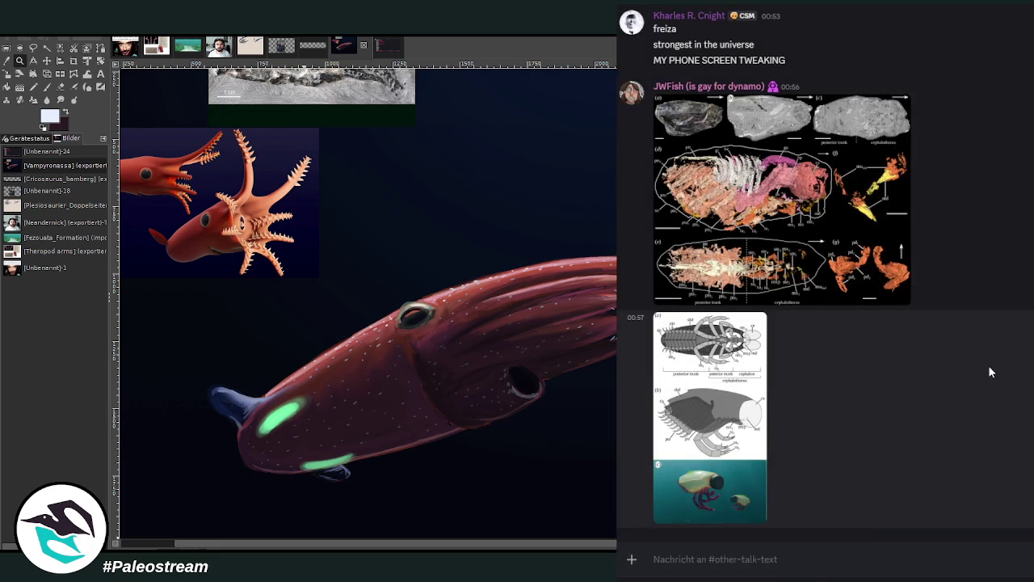
left_click(782, 199)
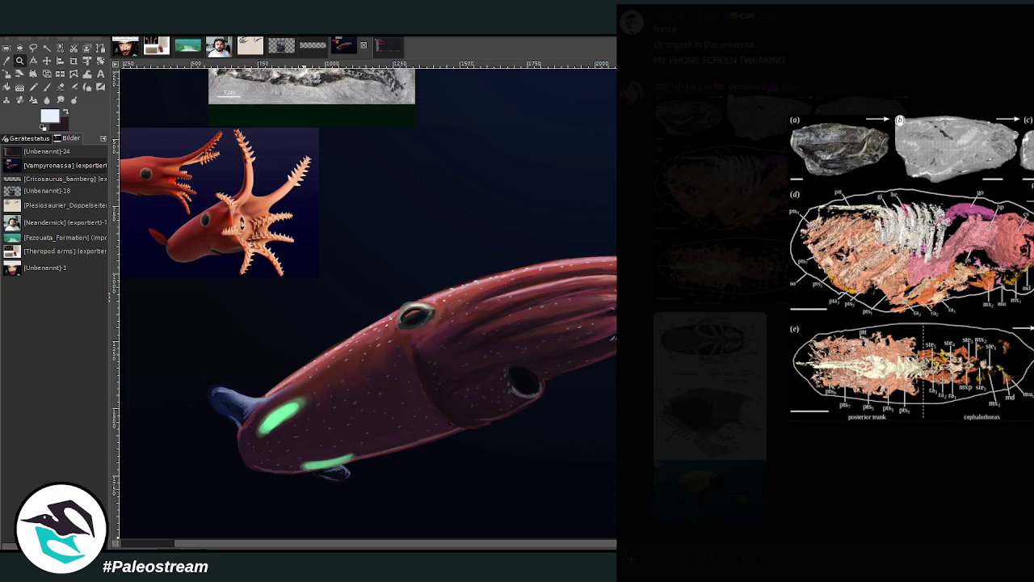
key("Escape")
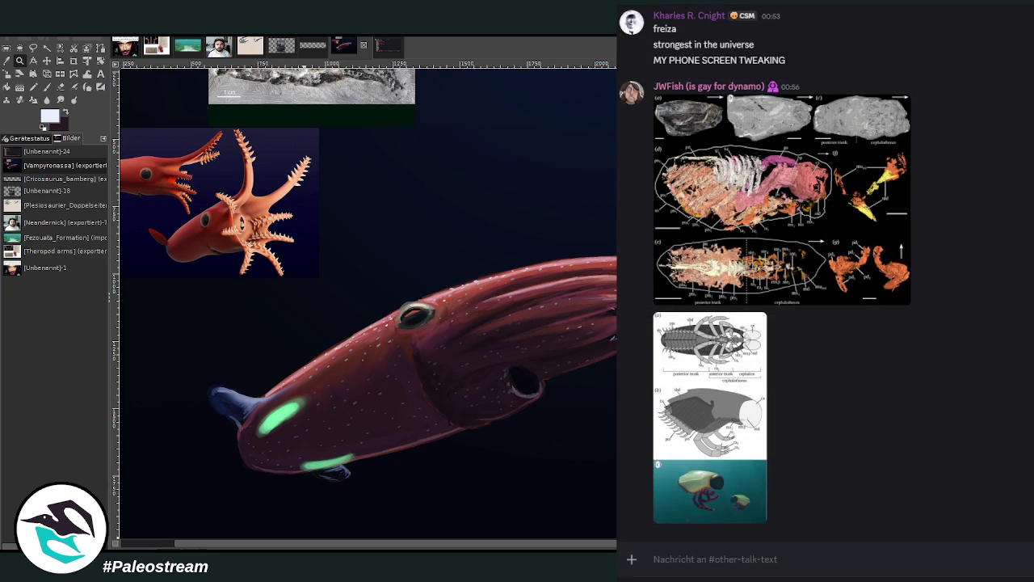
key("alt+Down")
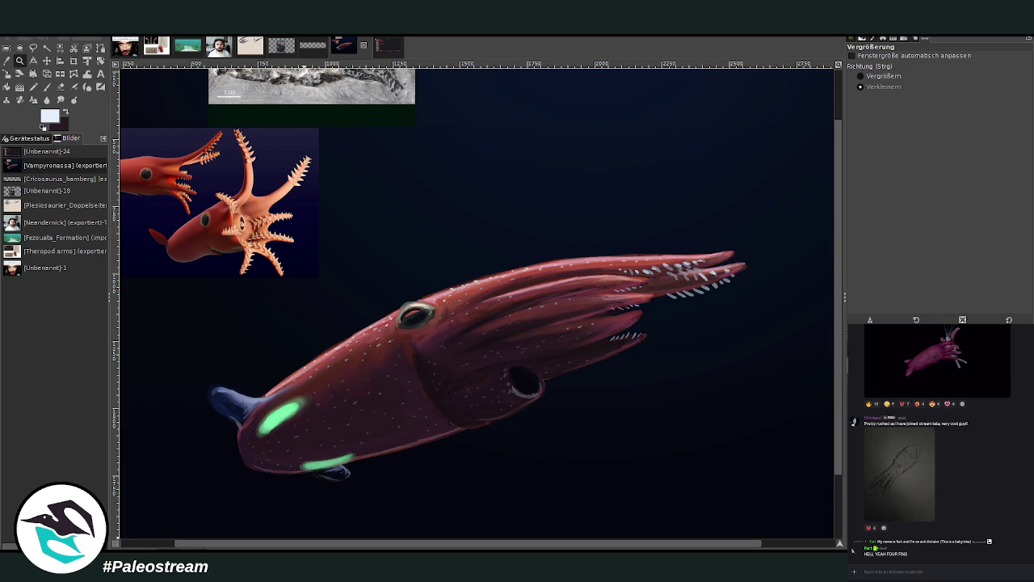
Step: Remove the two reference overlays and zoom so the whole squid painting fills the window
left_click(639, 307)
key("ctrl+z")
key("ctrl+z")
left_click(882, 76)
left_click_drag(339, 151, 794, 483)
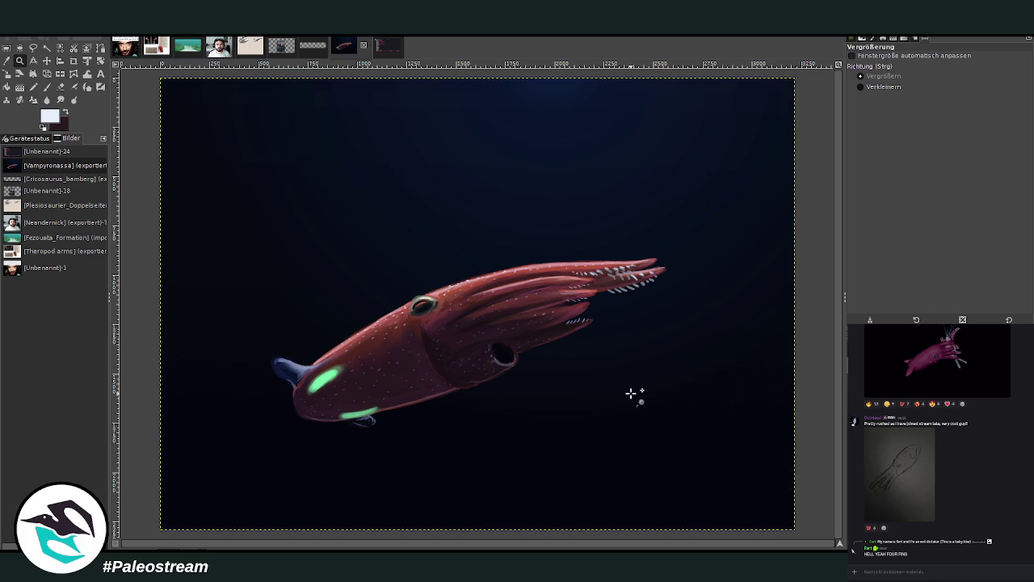
key("p")
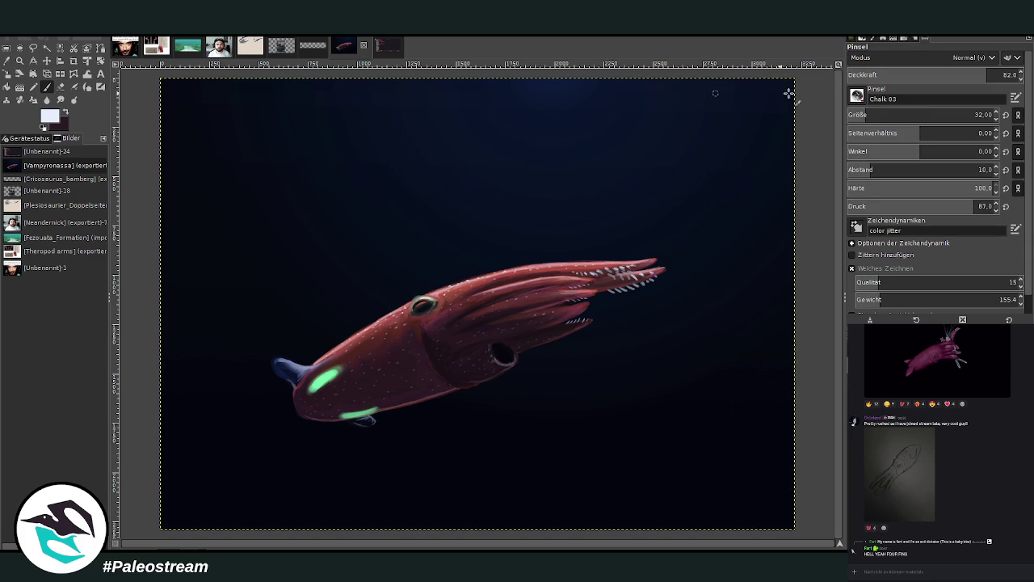
Step: Paint pale Chalk 03 blobs (size 1500, opacity 86.8) over the top-left and lower-right
left_click_drag(987, 113, 994, 114)
left_click(1002, 74)
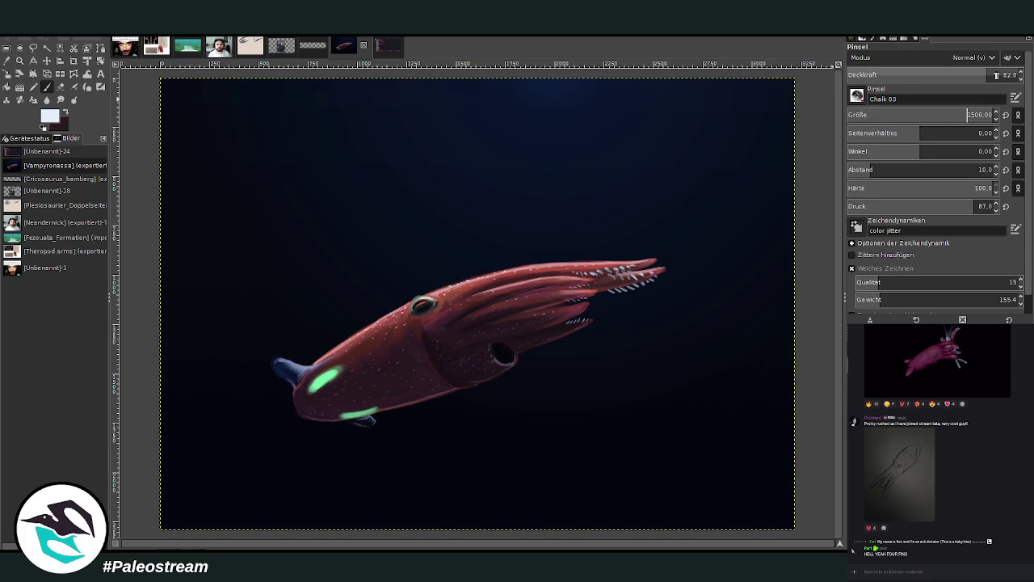
left_click(361, 129)
left_click_drag(361, 130, 218, 178)
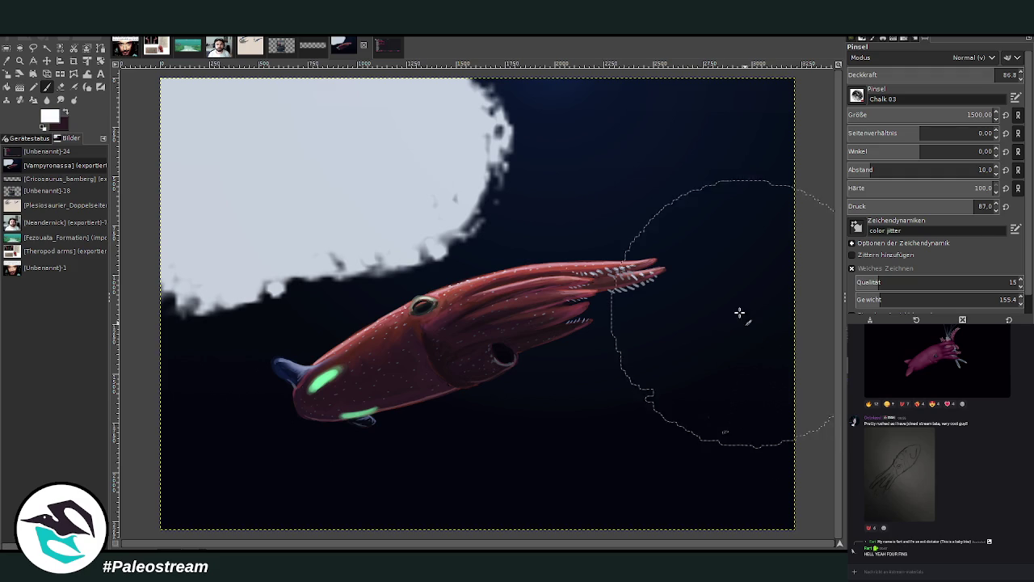
mouse_move(727, 404)
left_mouse_down()
mouse_move(623, 522)
mouse_move(623, 453)
left_mouse_up()
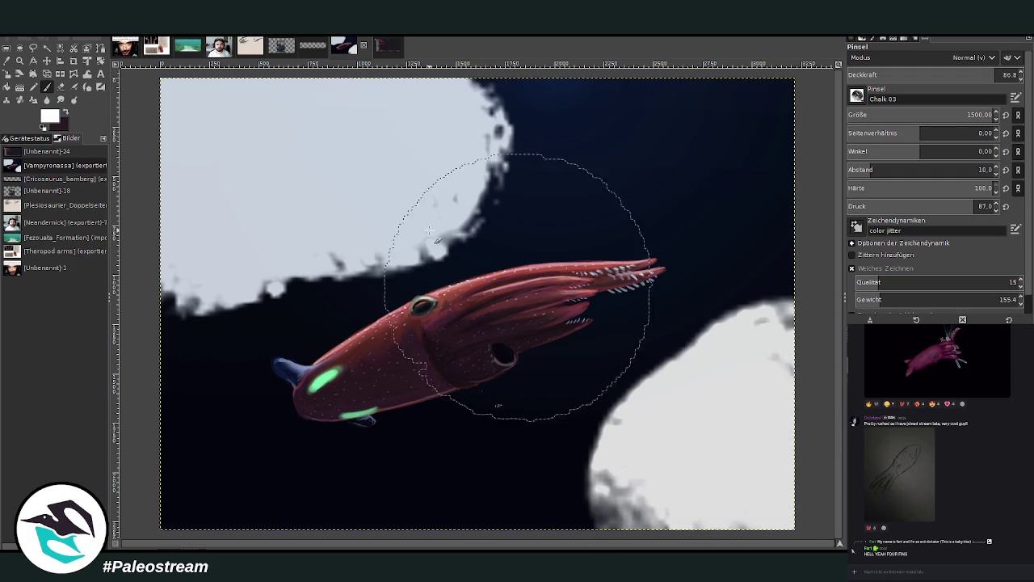
left_click(385, 49)
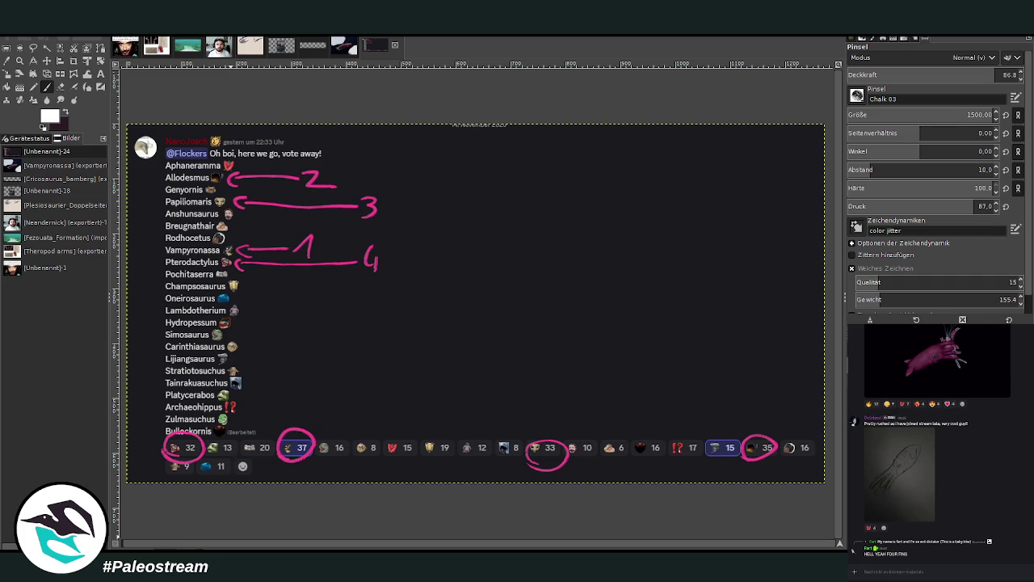
Step: Paste and send two Allodesmus reference images, including Allodesmus.png, in the chat
key("ctrl+v")
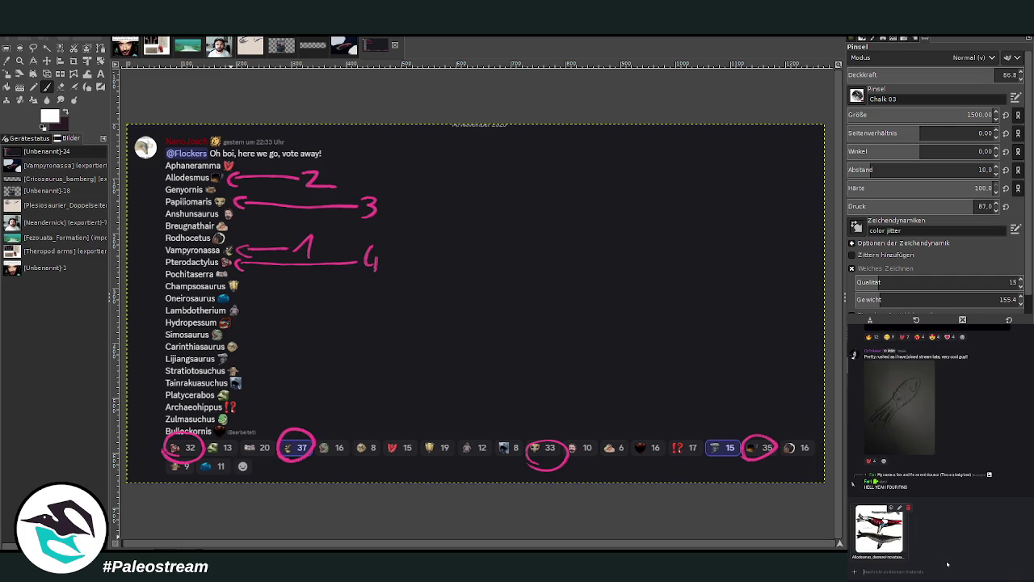
key("Return")
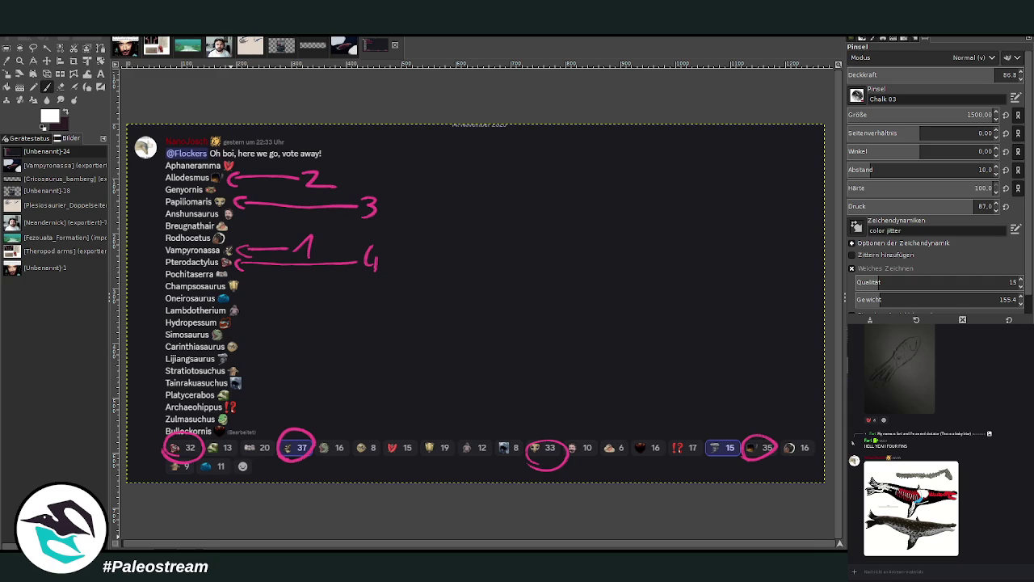
key("ctrl+v")
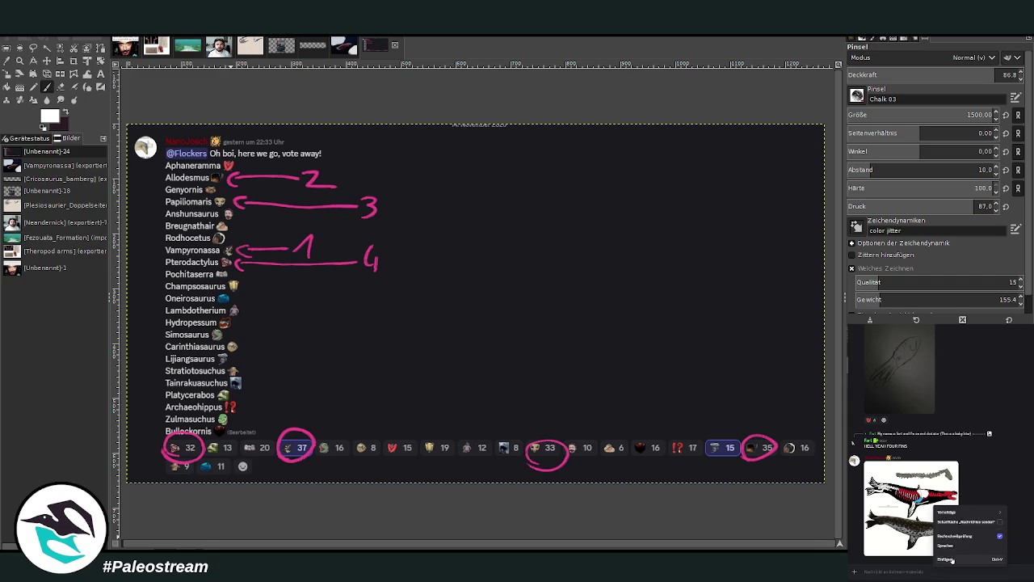
key("Return")
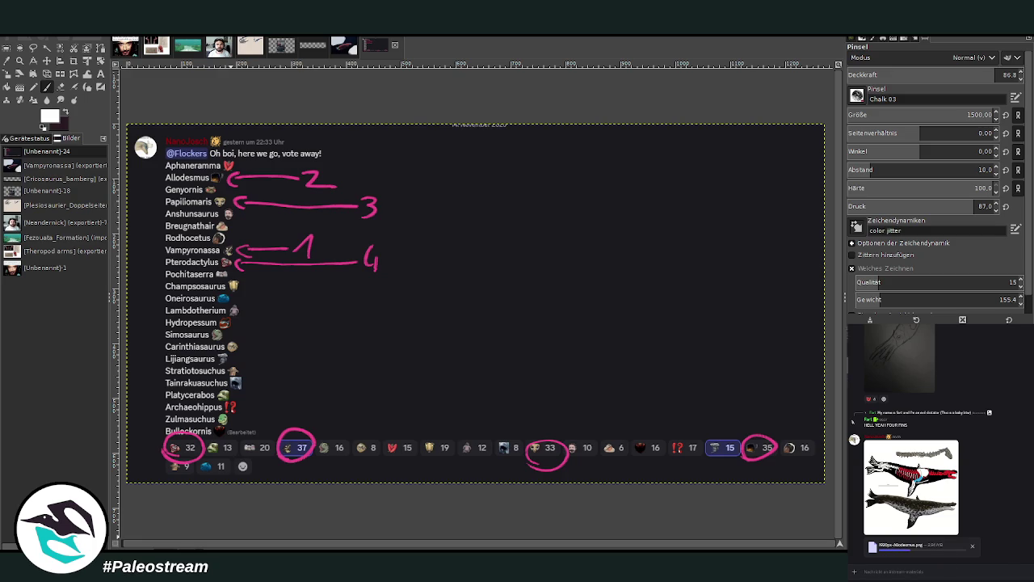
Step: Send the Allodesmus gracilis image and the next reference file, then paste a skull image
right_click(927, 571)
left_click(933, 566)
key("Return")
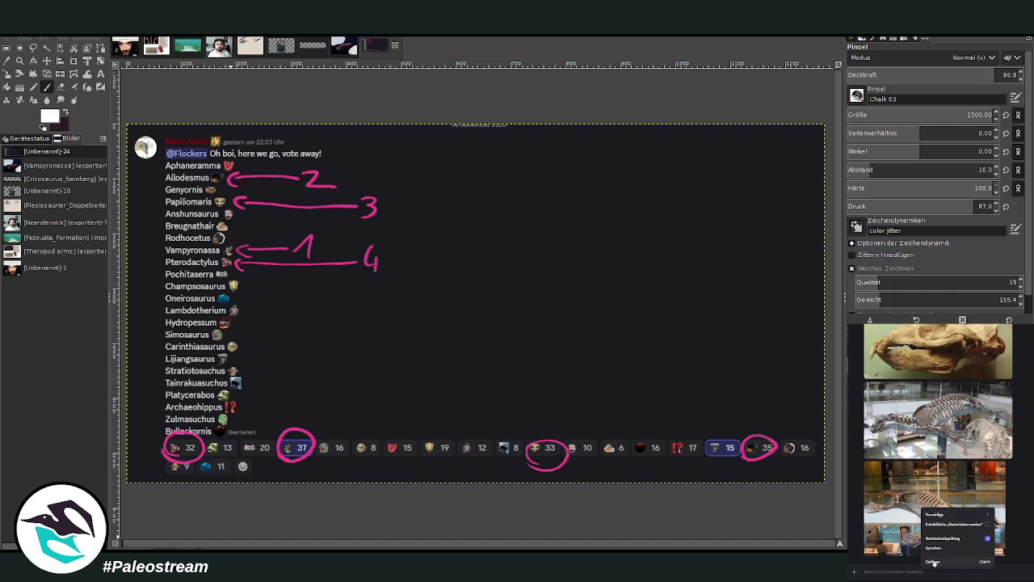
left_click_drag(1033, 563, 934, 562)
key("Return")
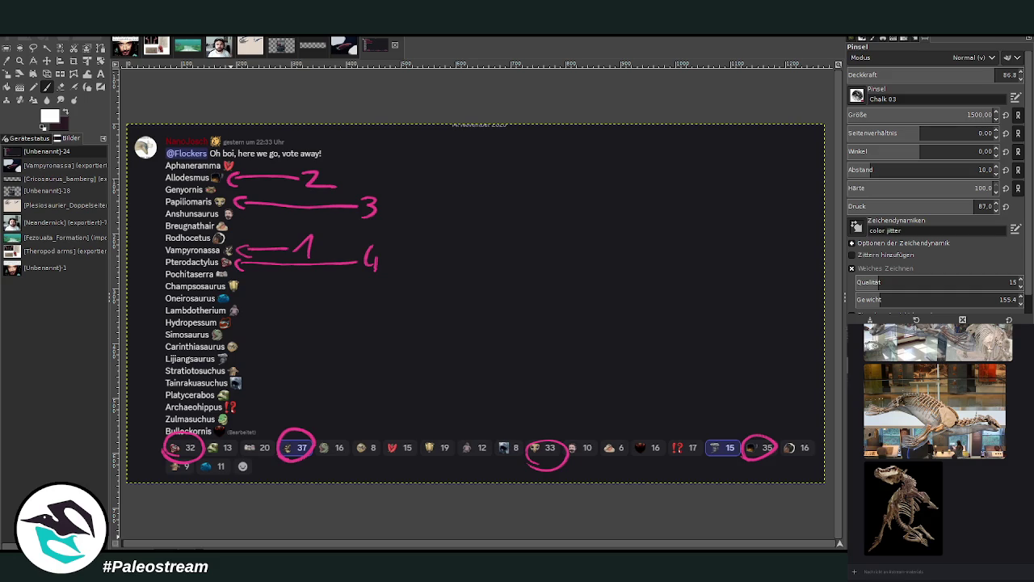
key("ctrl+v")
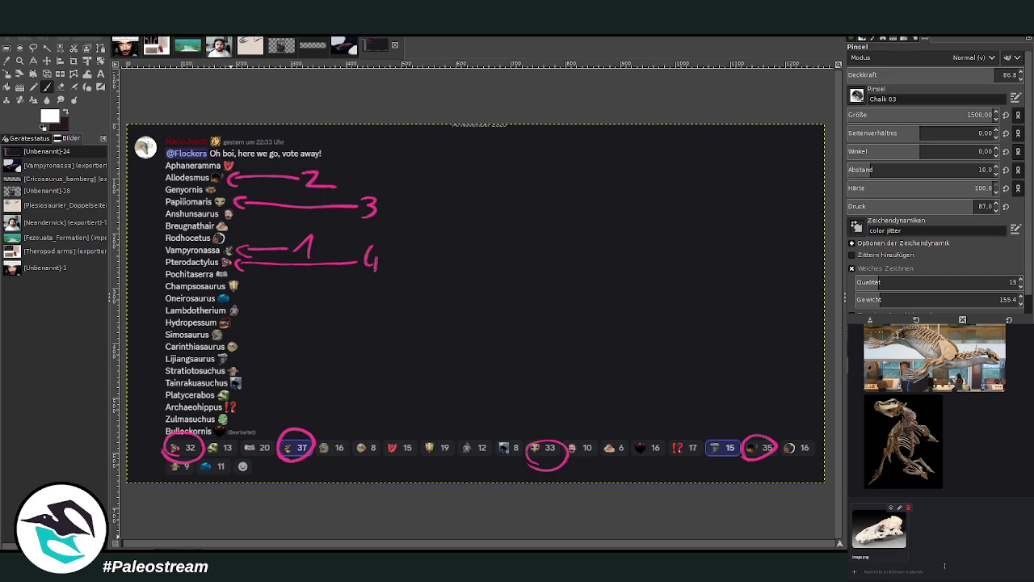
Step: Send the pasted skull image and briefly view the fossil skull photo enlarged
key("Return")
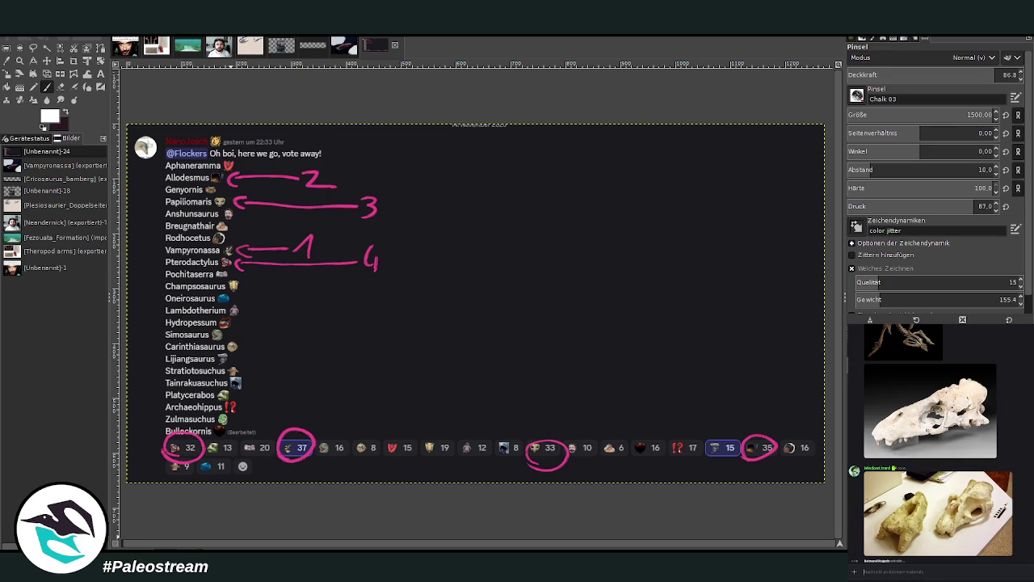
left_click(974, 543)
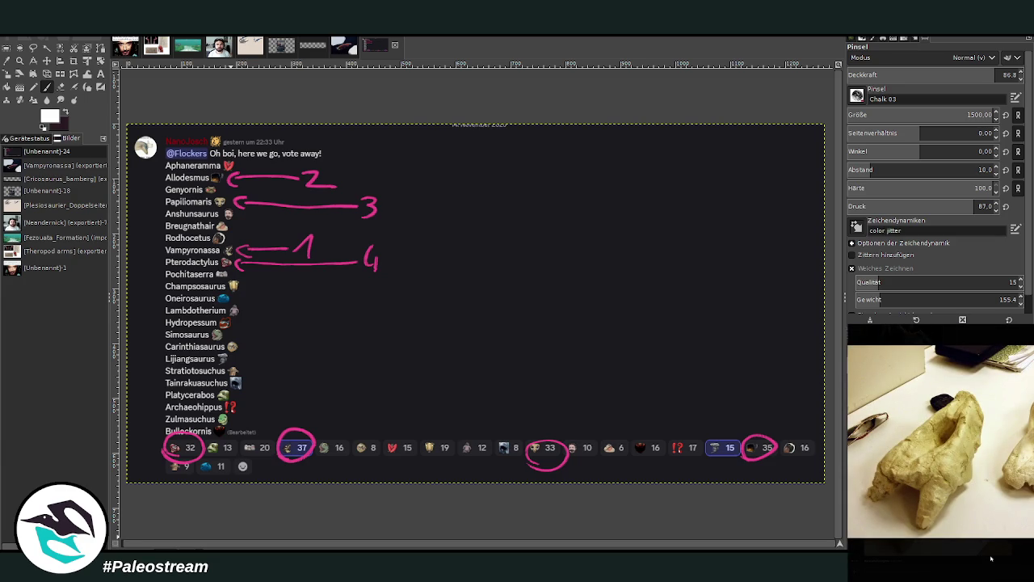
left_click(1008, 561)
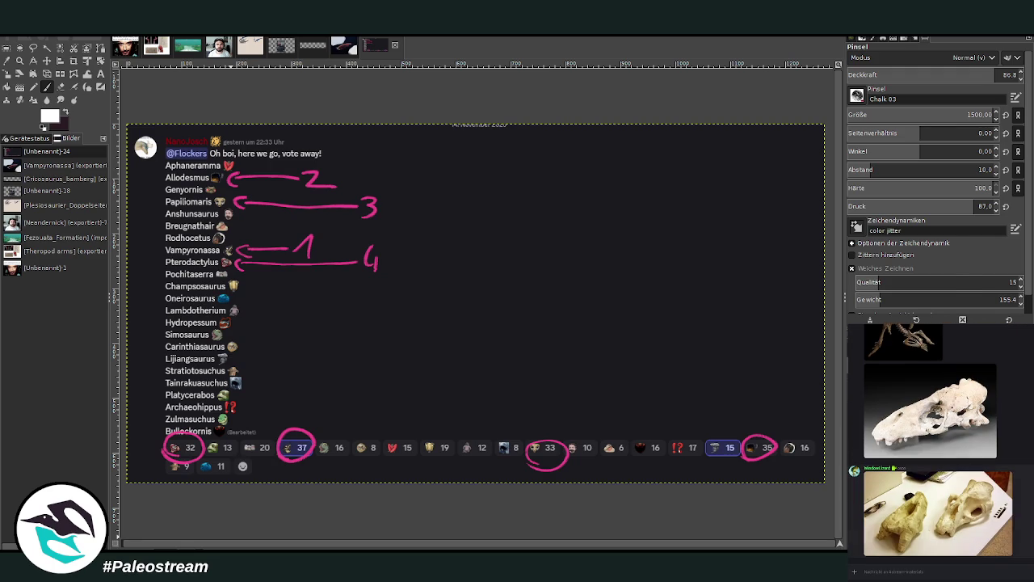
Step: Paste and send the skeleton diagram image, then return to the squid painting
right_click(960, 570)
left_click(965, 564)
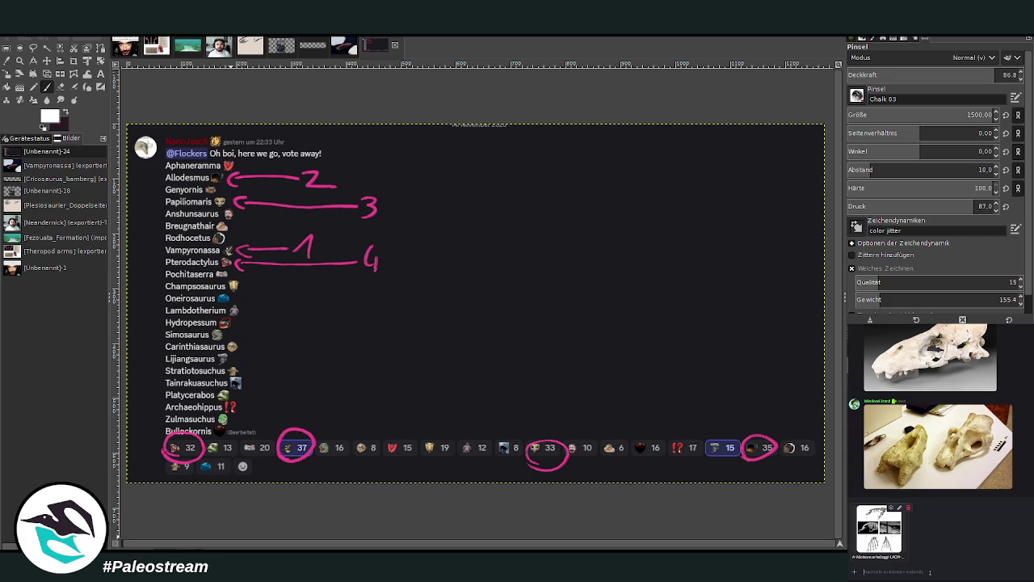
key("Return")
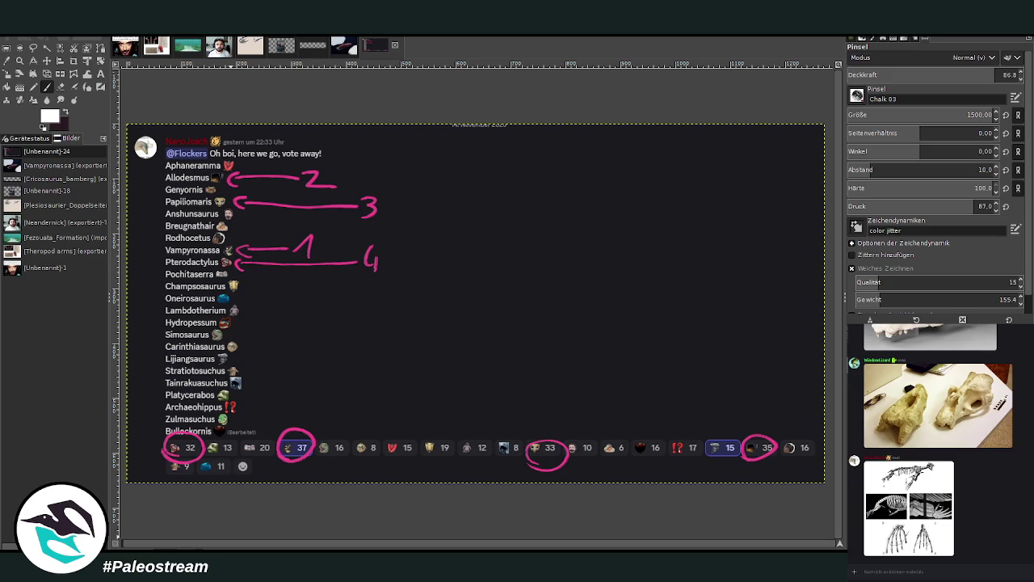
key("ctrl+z")
left_click(343, 44)
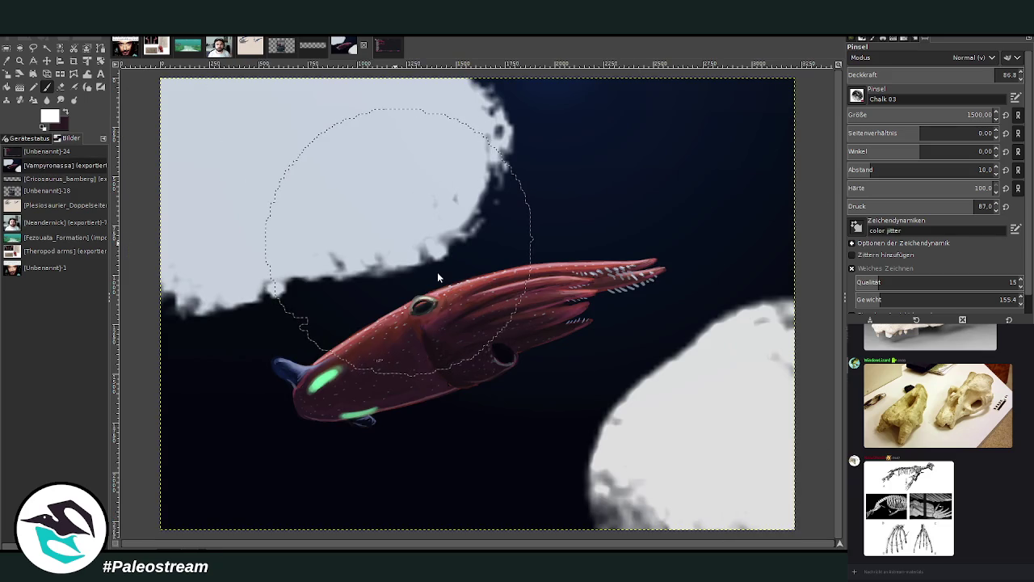
key("ctrl+v")
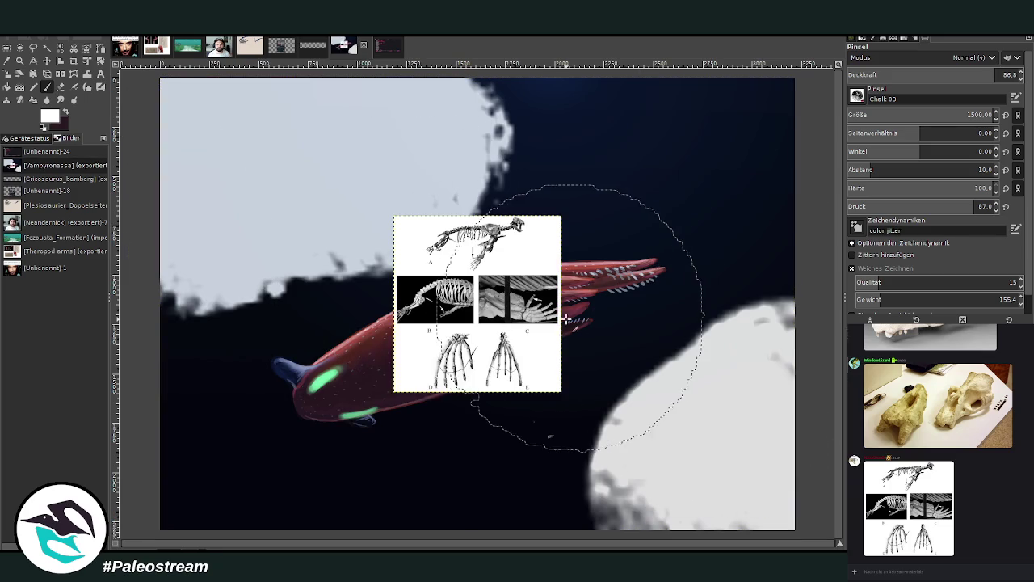
left_click(74, 61)
mouse_move(421, 327)
left_mouse_down()
mouse_move(517, 370)
mouse_move(536, 397)
left_mouse_up()
left_click(855, 55)
left_click(437, 336)
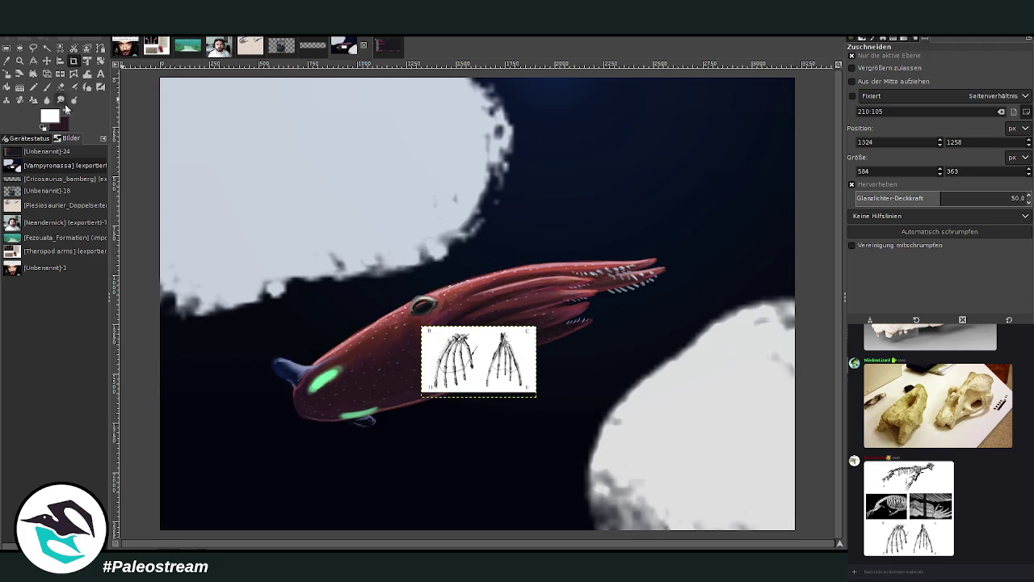
left_click(46, 60)
left_click_drag(477, 379, 660, 182)
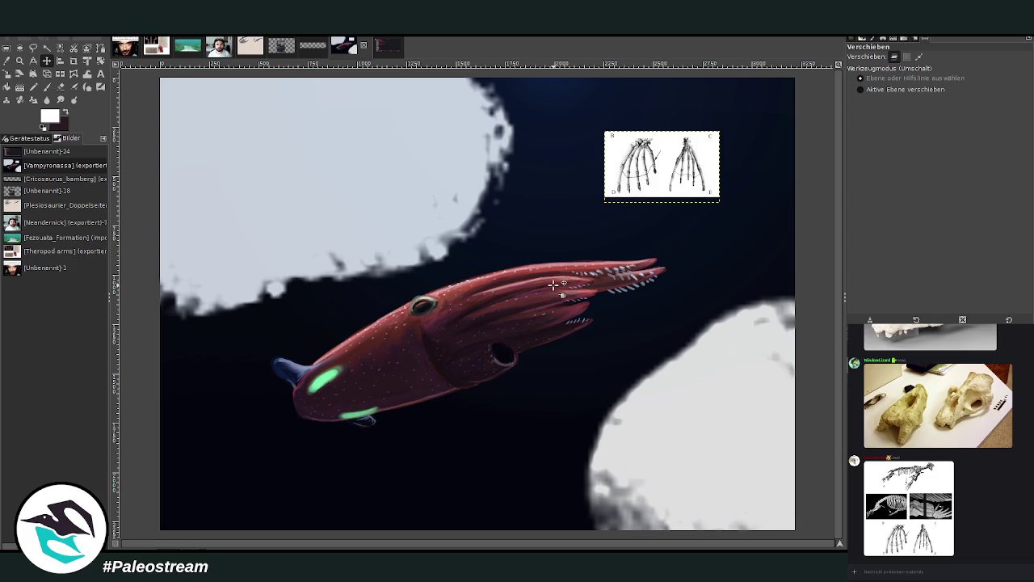
key("ctrl+z")
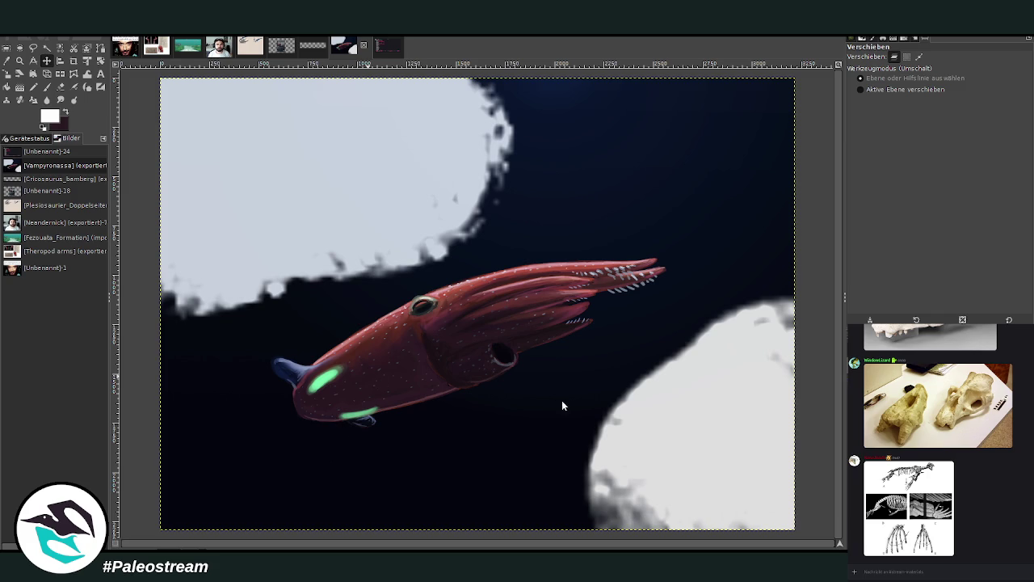
Step: Paste the seal illustration, crop it to the skeleton diagram, and move it top-right
key("ctrl+v")
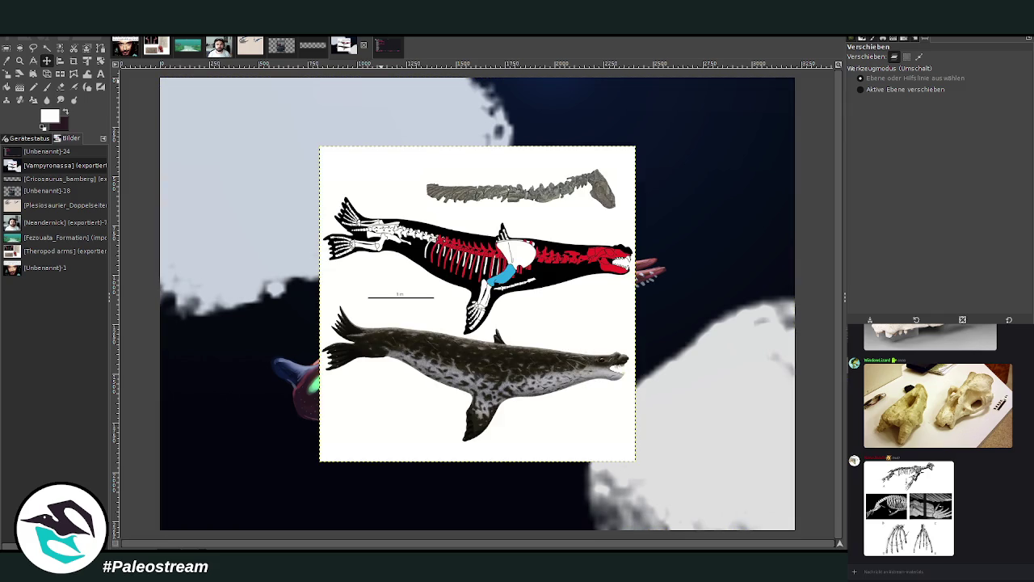
left_click(74, 61)
mouse_move(320, 164)
left_mouse_down()
mouse_move(660, 314)
mouse_move(677, 336)
left_mouse_up()
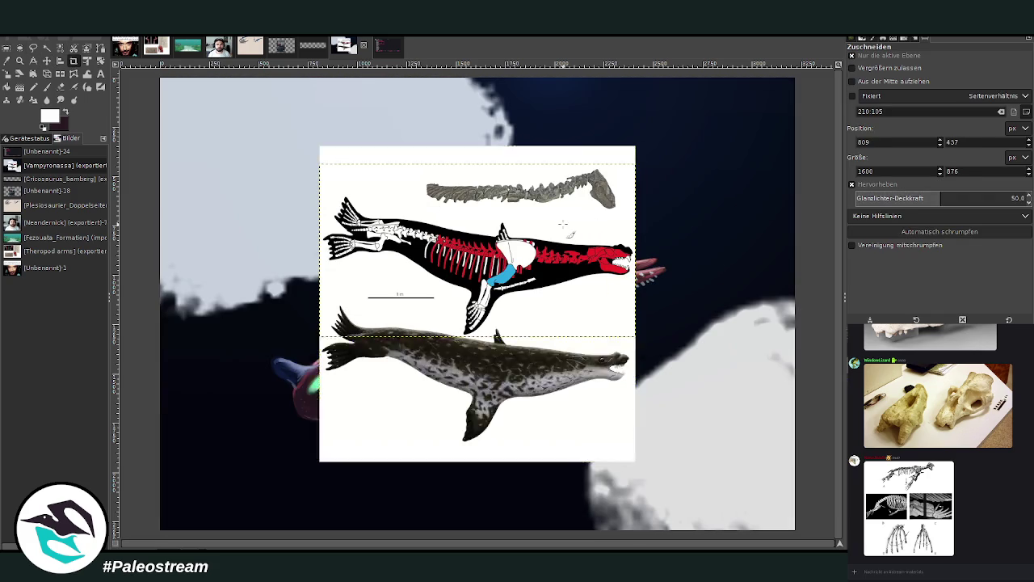
key("Return")
left_click(47, 61)
left_click_drag(595, 255, 756, 170)
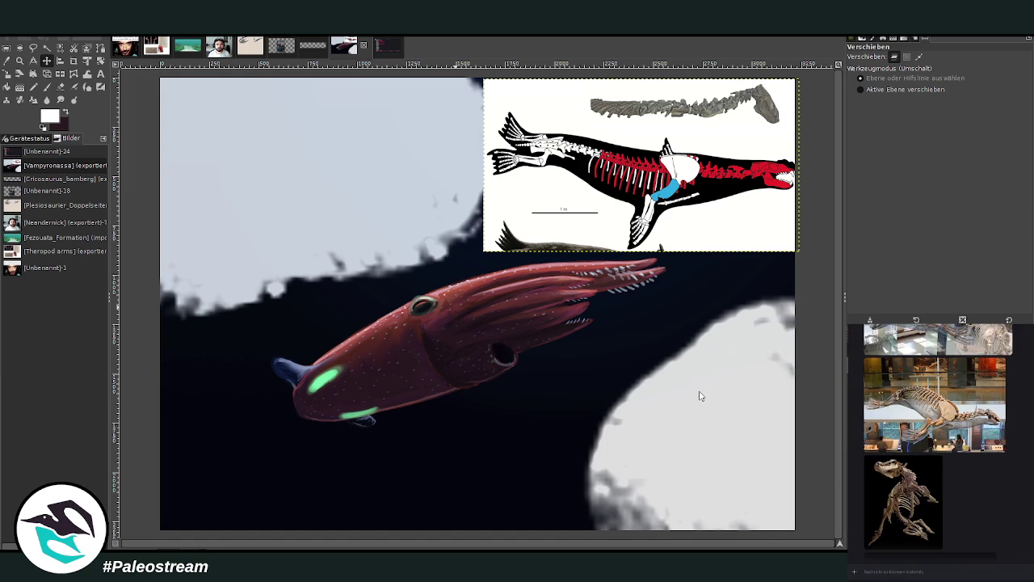
key("ctrl+v")
Step: Scale the pasted fossil skull photo down to a smaller size
key("shift+s")
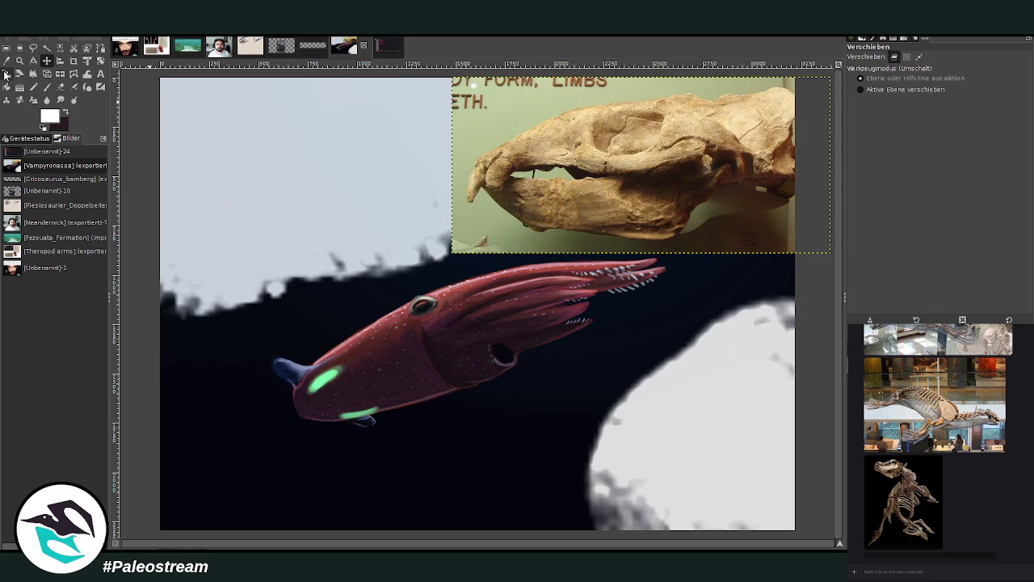
left_click(644, 183)
mouse_move(644, 183)
left_mouse_down()
mouse_move(679, 190)
mouse_move(728, 319)
mouse_move(716, 296)
left_mouse_up()
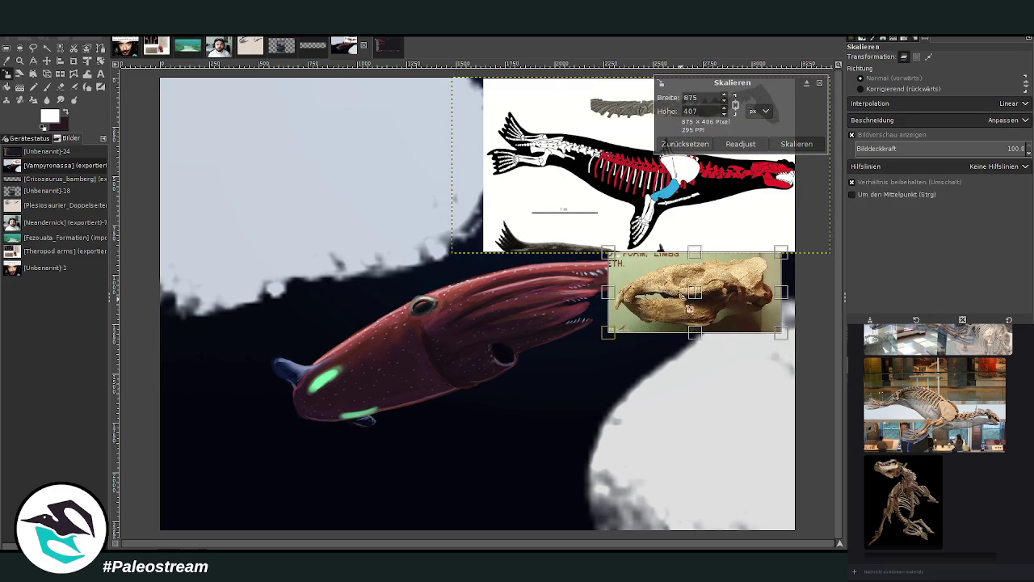
left_click(797, 144)
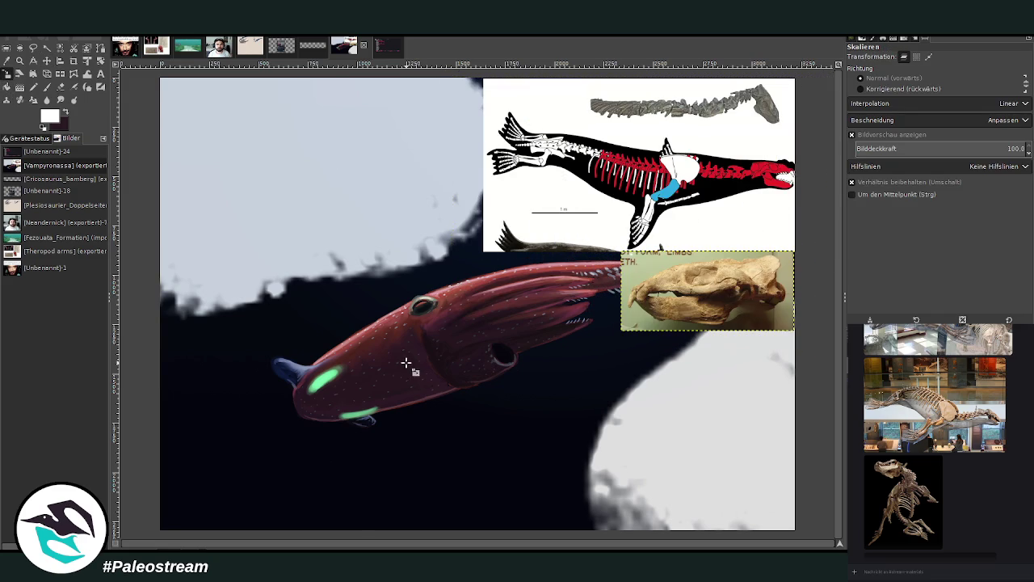
Step: Paste the white skull photo and place it below the fossil skull
scroll(978, 548, "down", 5)
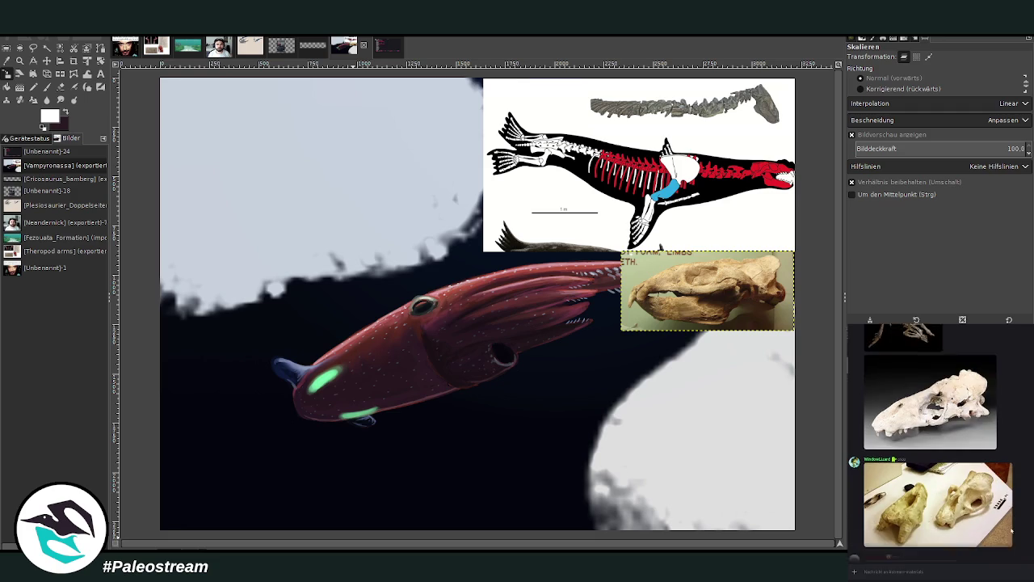
left_click(938, 388)
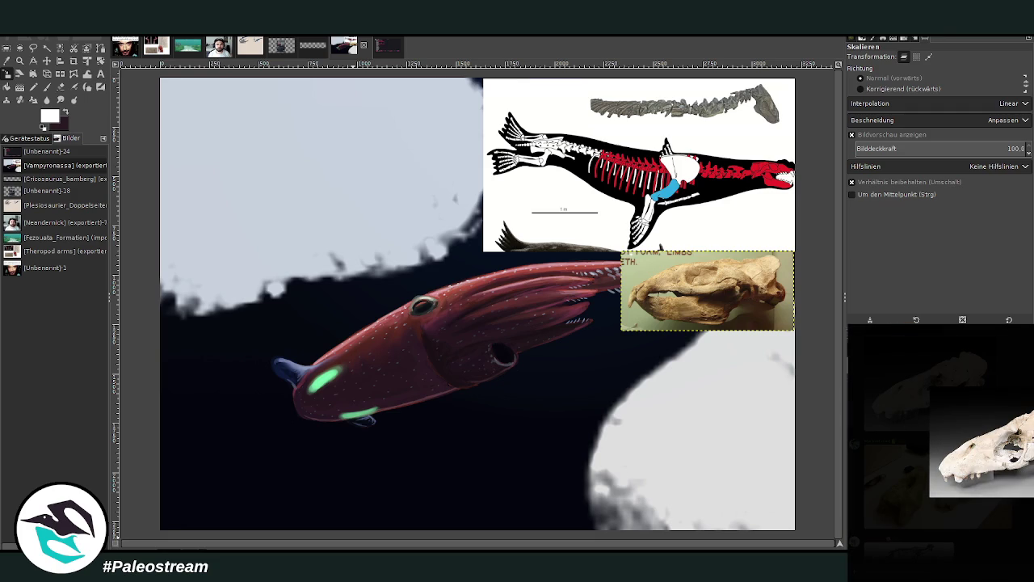
key("Escape")
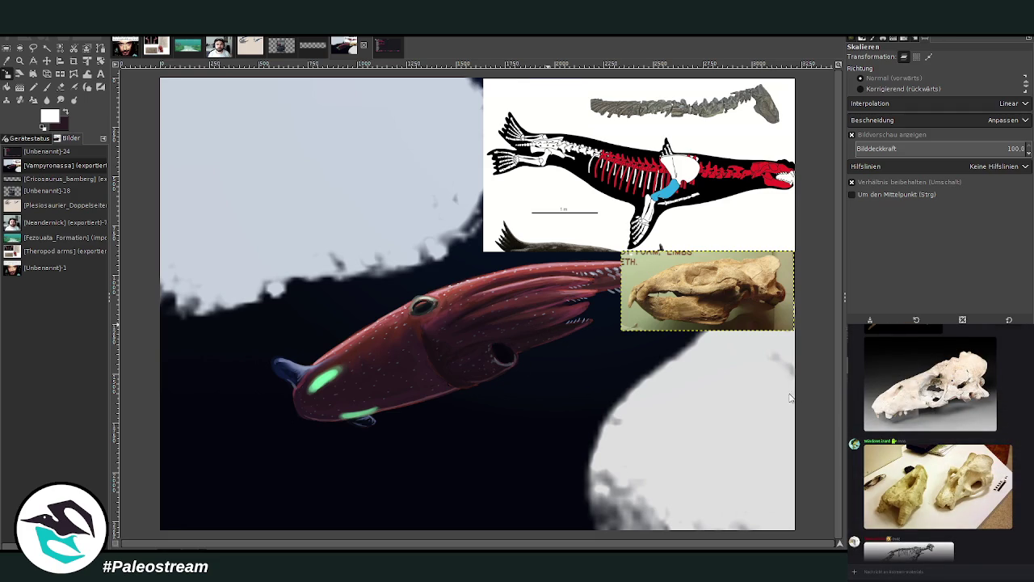
key("ctrl+v")
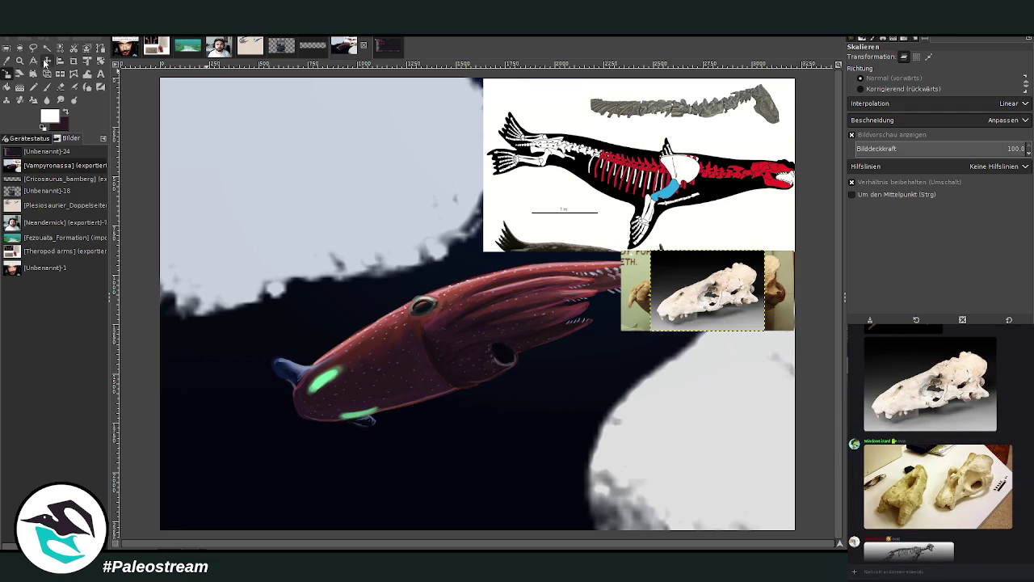
left_click(46, 60)
left_click_drag(686, 310, 703, 377)
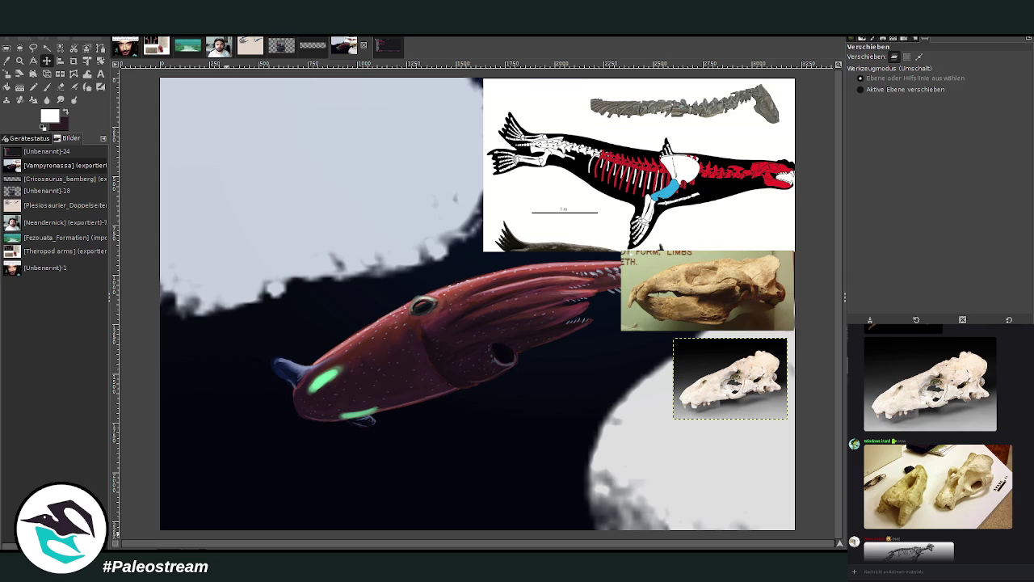
Step: Add the skull reconstruction drawing at lower right and move both skull photos top-left
key("ctrl+v")
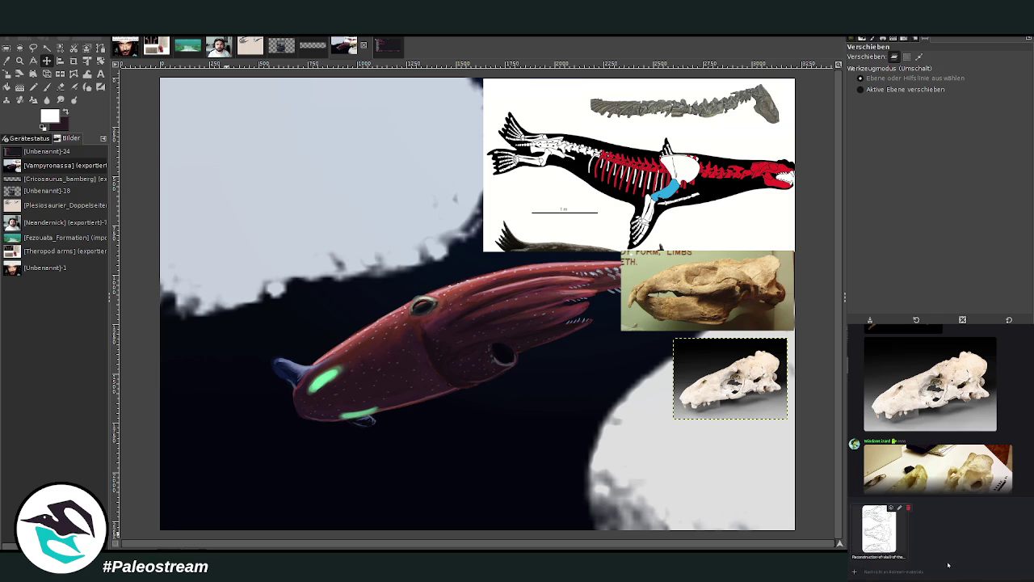
key("Return")
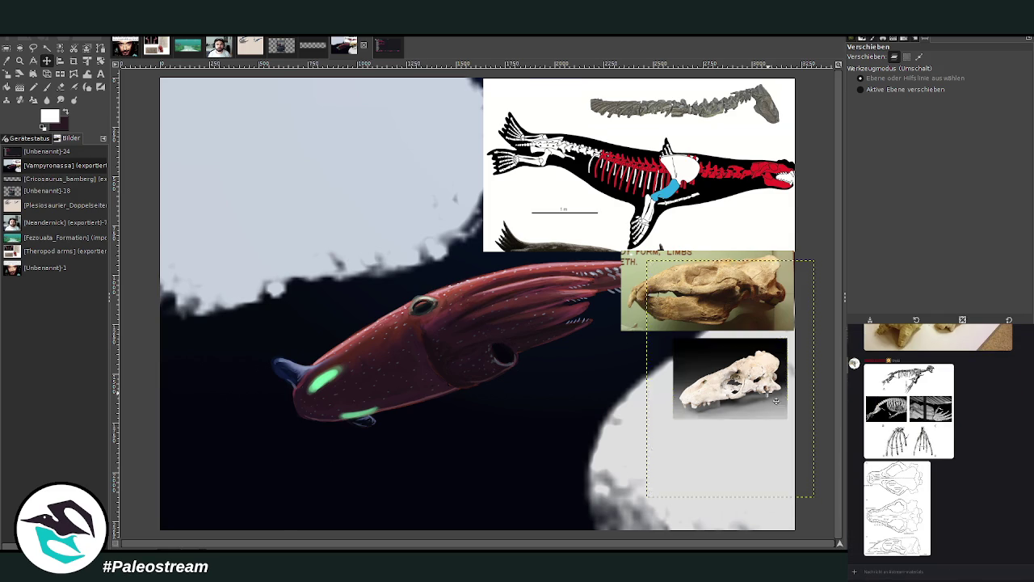
key("ctrl+v")
mouse_move(677, 365)
left_mouse_down()
mouse_move(557, 370)
mouse_move(543, 382)
left_mouse_up()
left_click_drag(753, 394, 443, 129)
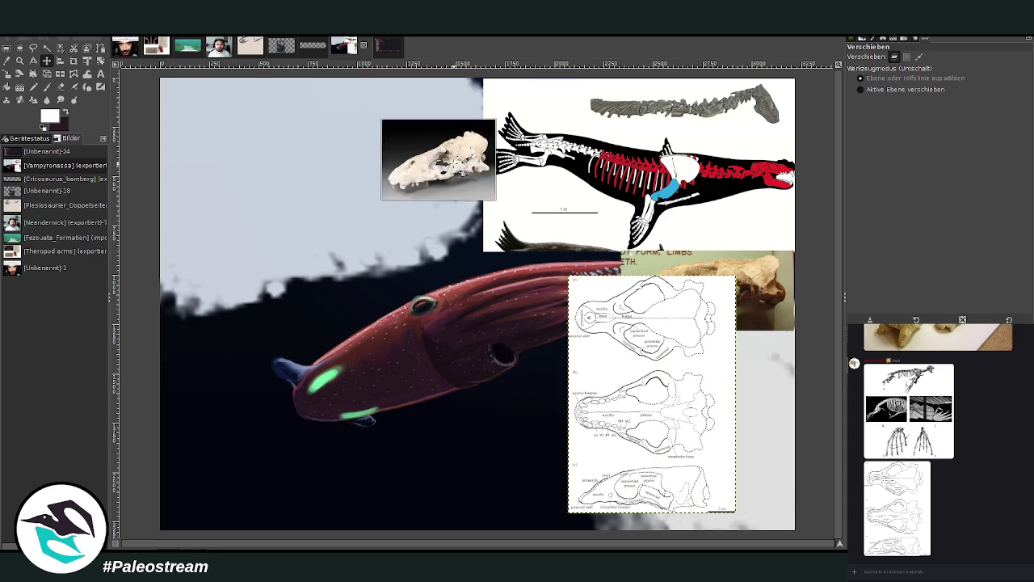
left_click_drag(790, 273, 358, 107)
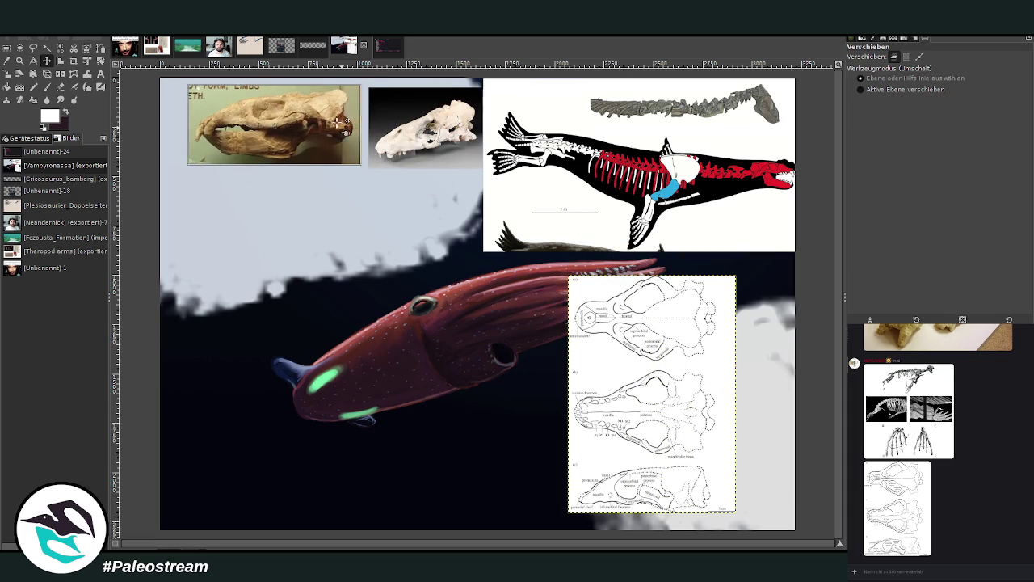
left_click_drag(692, 373, 752, 368)
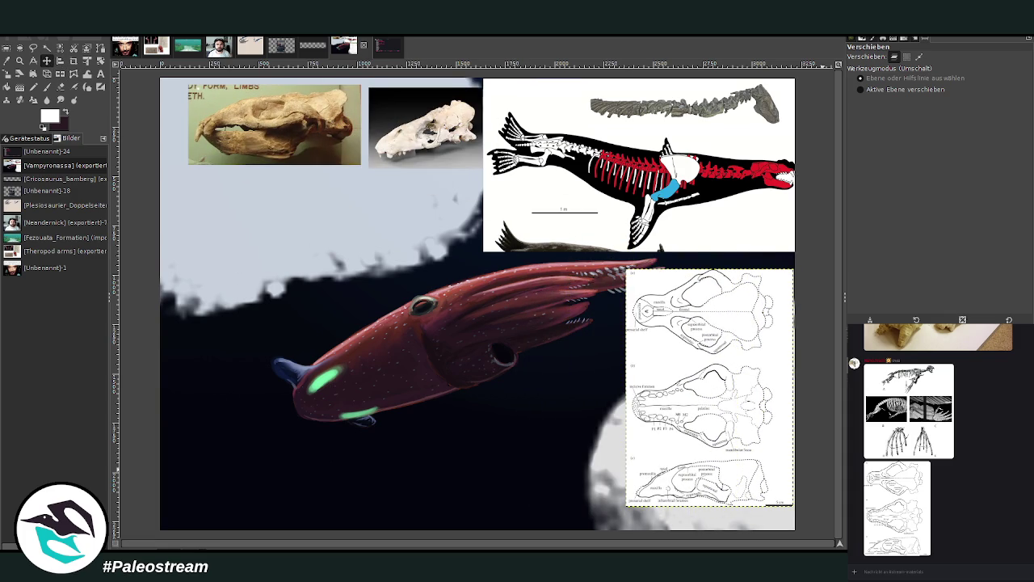
Step: Paint over the entire squid scene in white at 100 opacity
left_click(46, 86)
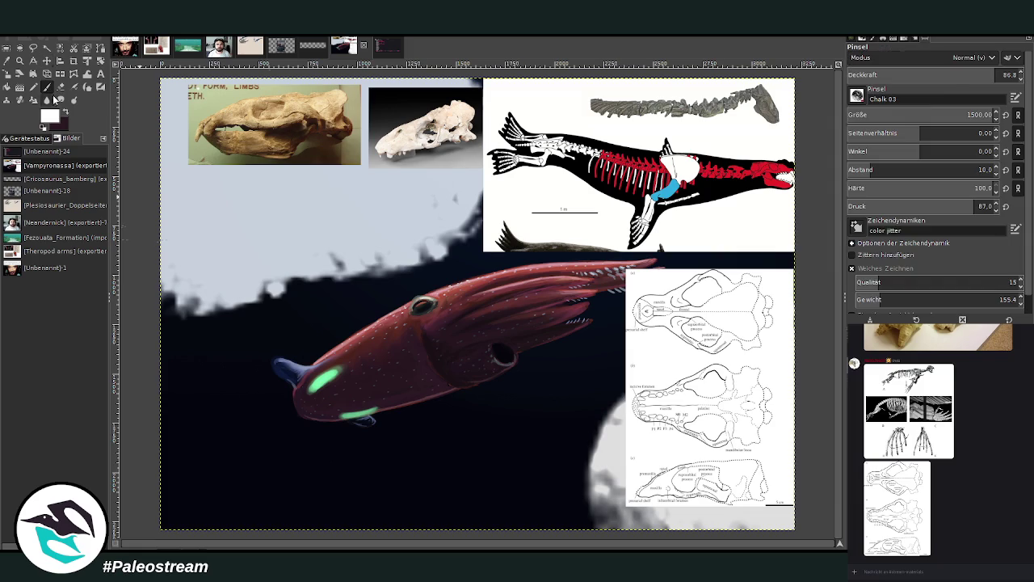
left_click_drag(962, 75, 1022, 74)
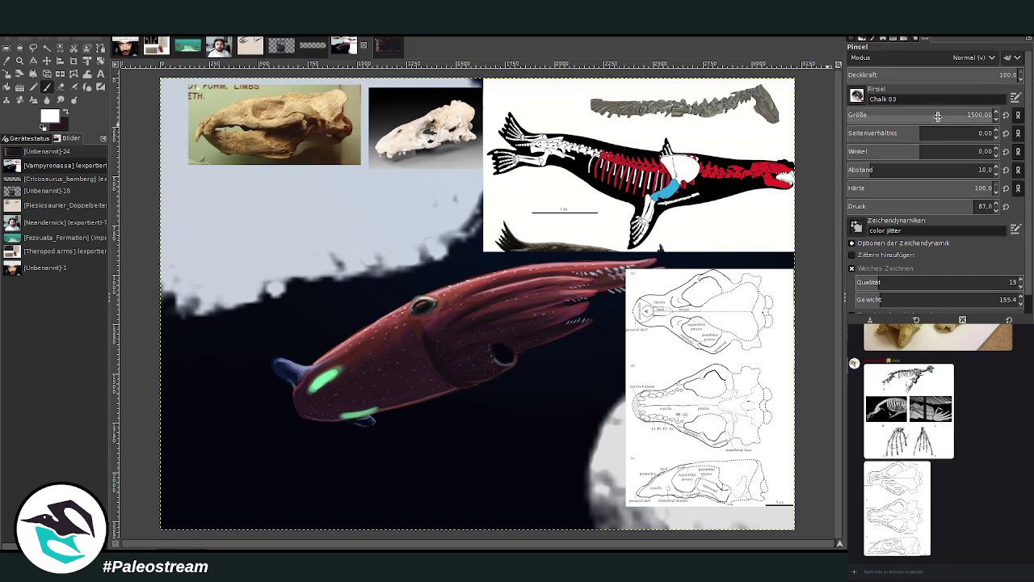
left_click_drag(397, 198, 430, 200)
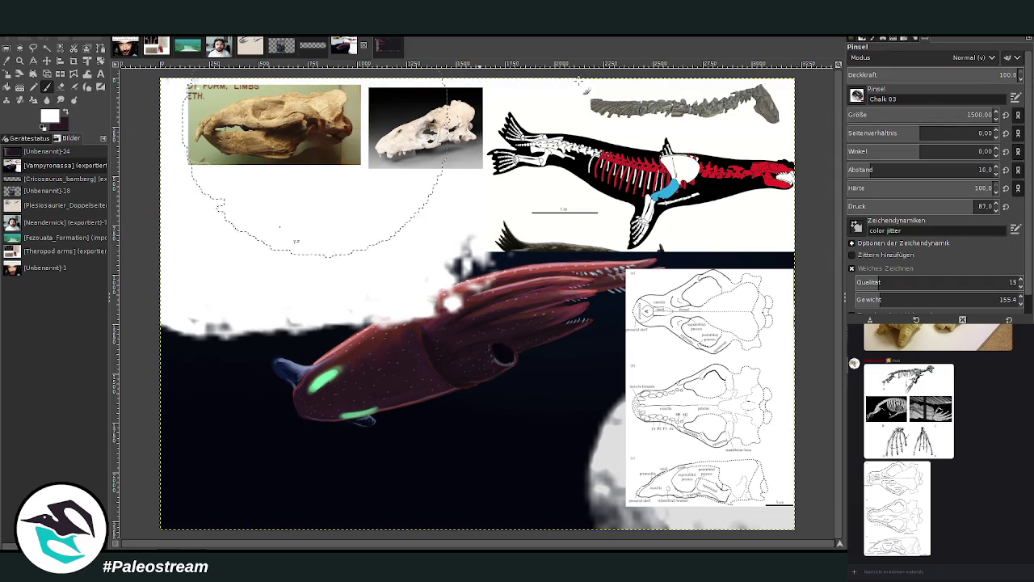
left_click_drag(791, 138, 343, 466)
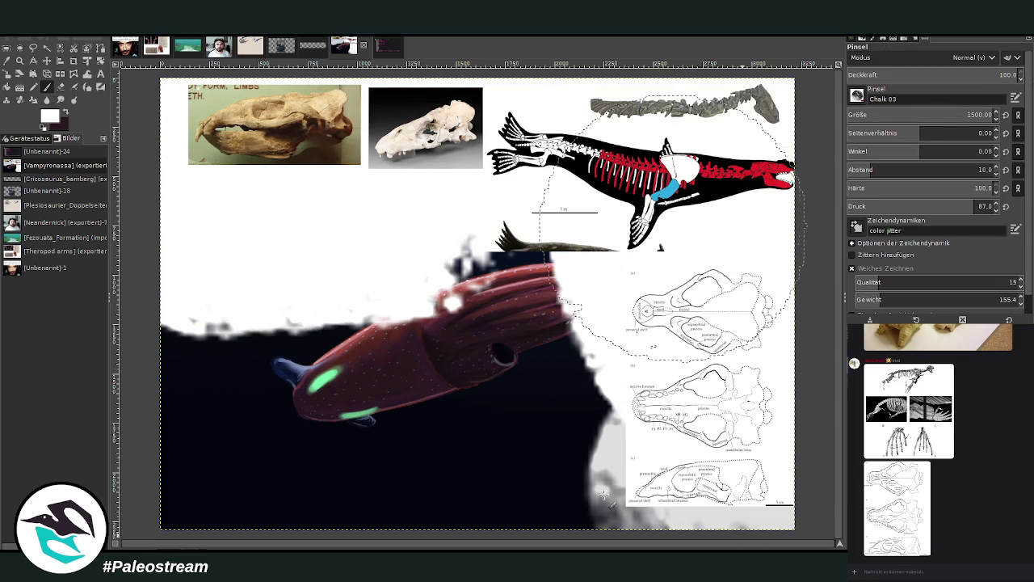
mouse_move(343, 466)
left_mouse_down()
mouse_move(335, 299)
mouse_move(669, 376)
mouse_move(623, 266)
mouse_move(536, 253)
mouse_move(208, 116)
left_mouse_up()
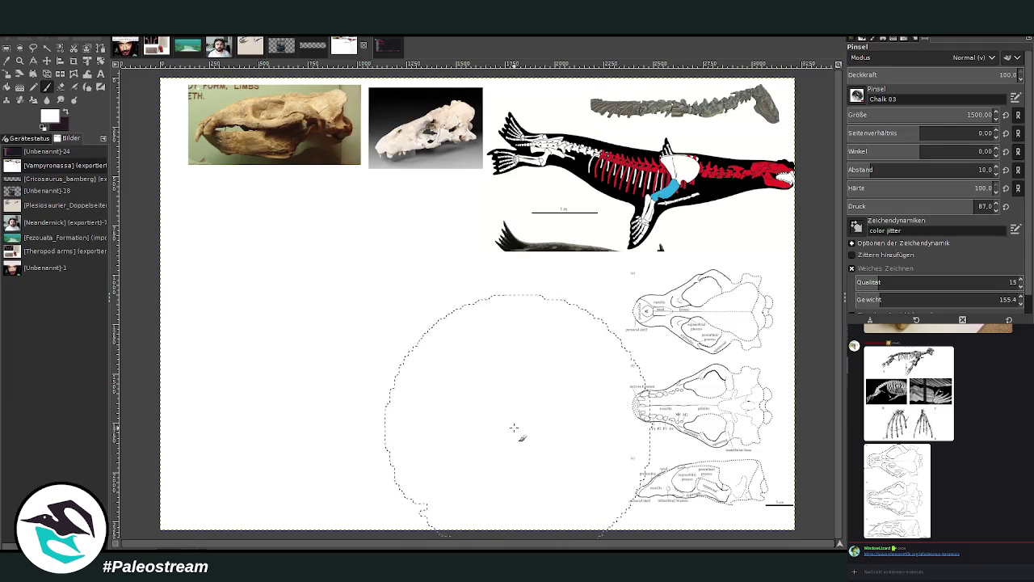
key("ctrl+shift+a")
Step: Swap colours so the dark colour becomes the foreground
left_click(66, 113)
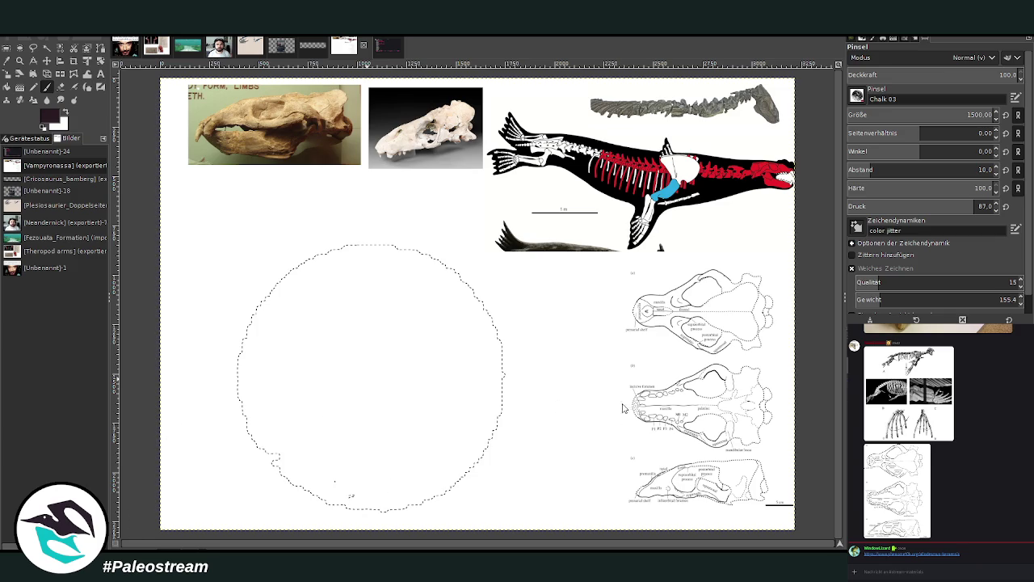
Step: Place the uncropped sea lion photo bottom-right and move the skeleton and skull drawing higher
key("ctrl+v")
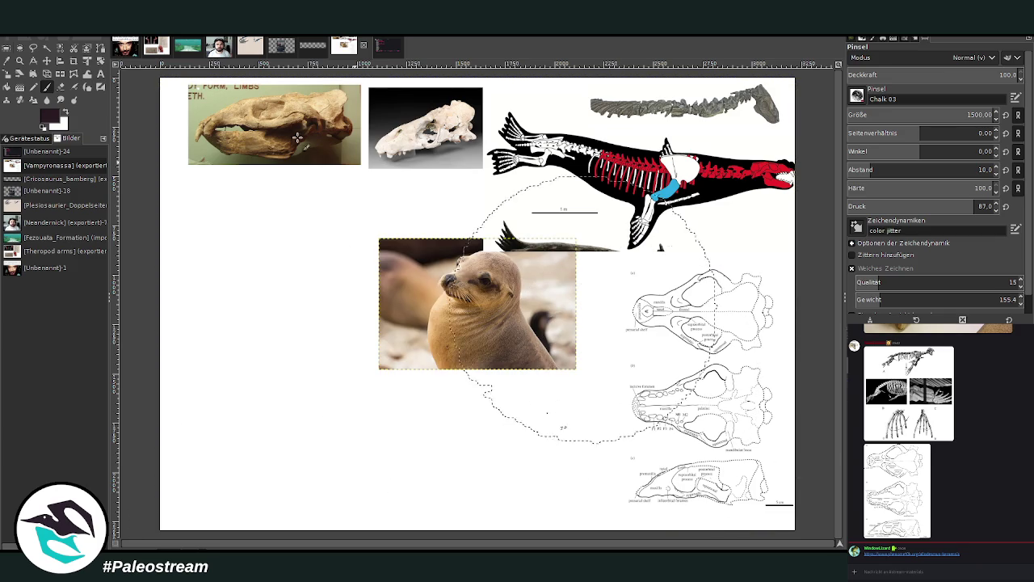
left_click(73, 60)
left_click_drag(423, 242, 519, 314)
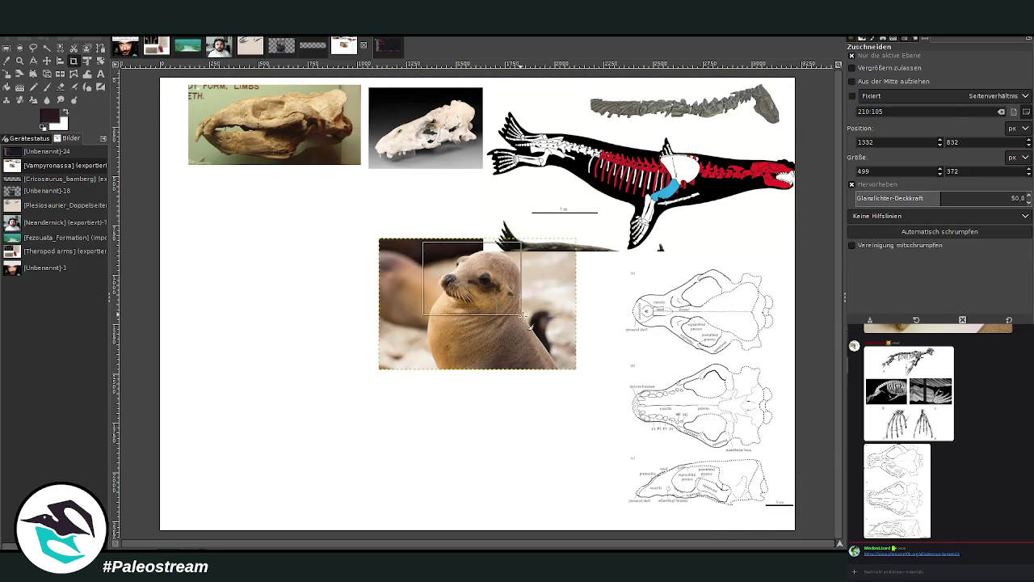
left_click(333, 337)
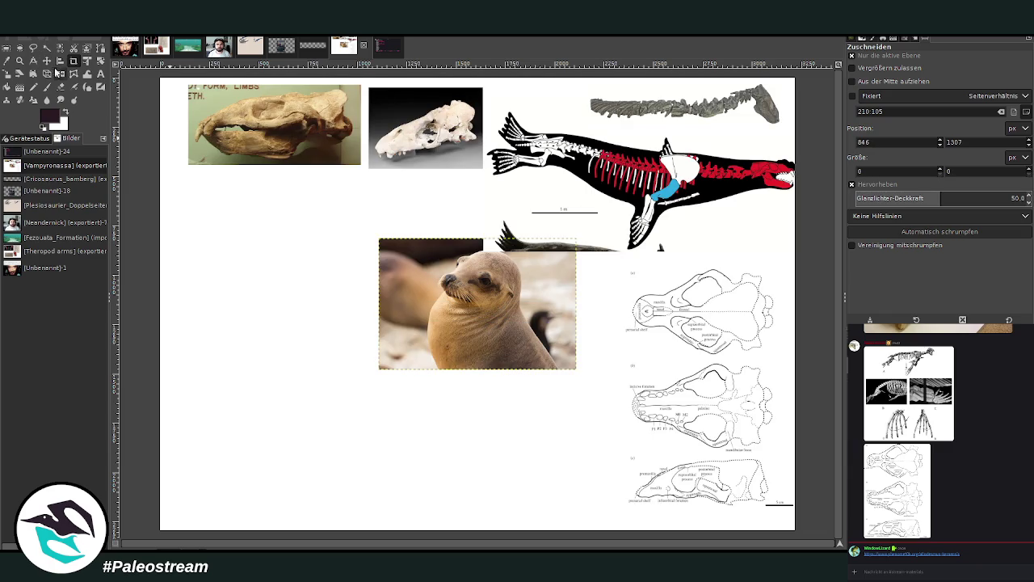
left_click(47, 61)
left_click_drag(516, 288, 762, 500)
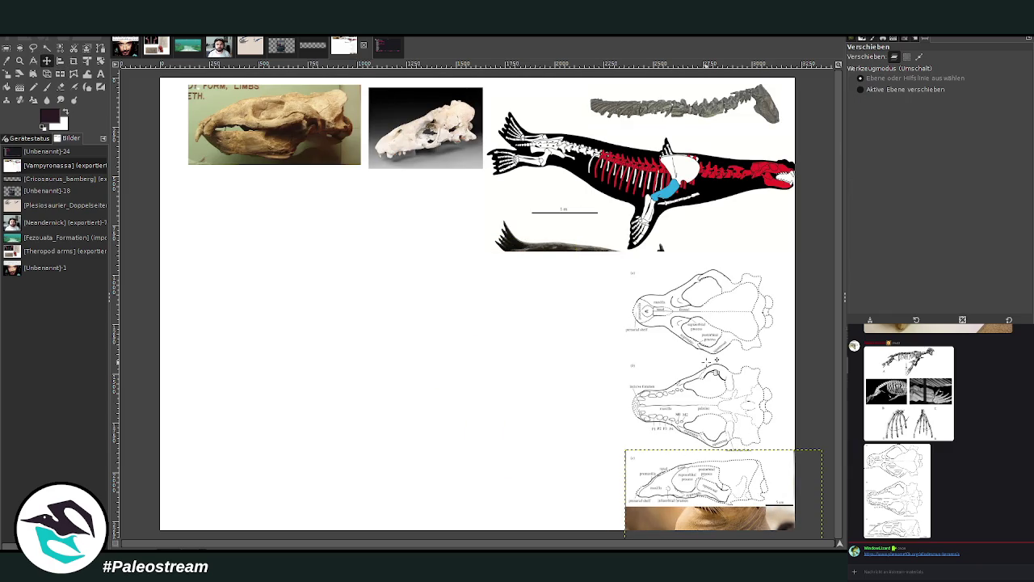
left_click_drag(715, 368, 703, 124)
left_click_drag(693, 497, 704, 379)
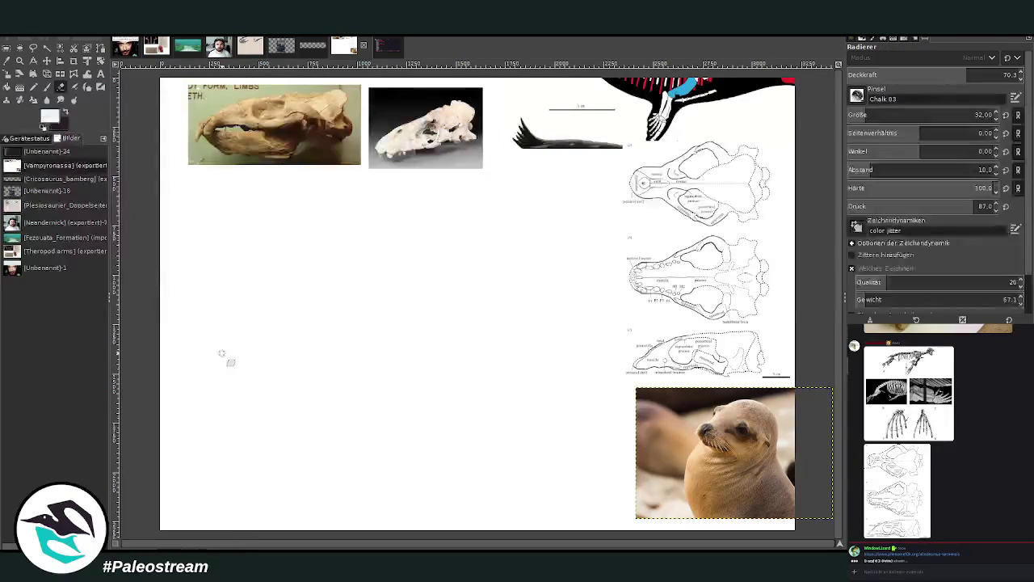
Step: Fill the white background layer with pale cream
left_click(65, 113)
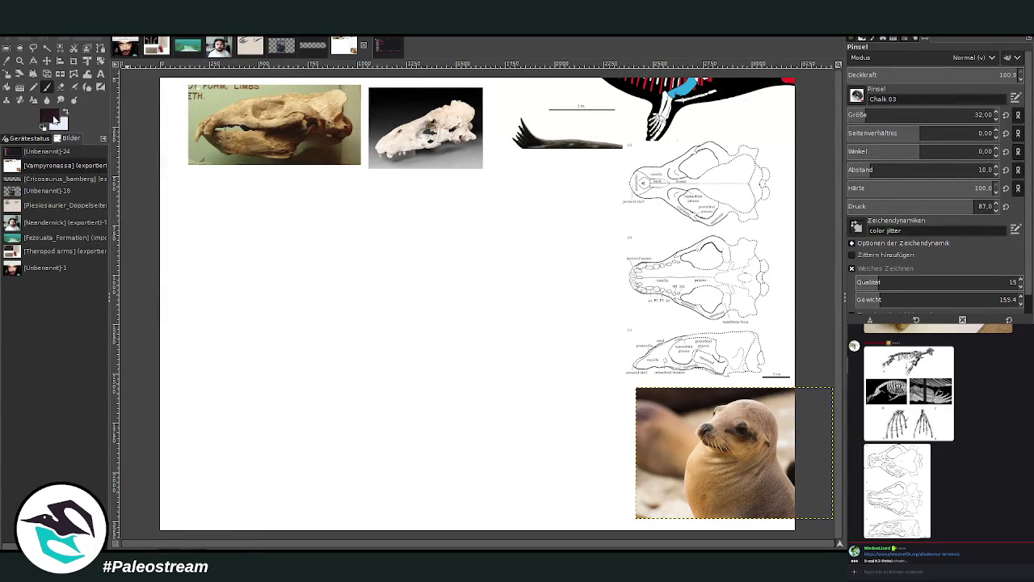
left_click(65, 113)
left_click(20, 87)
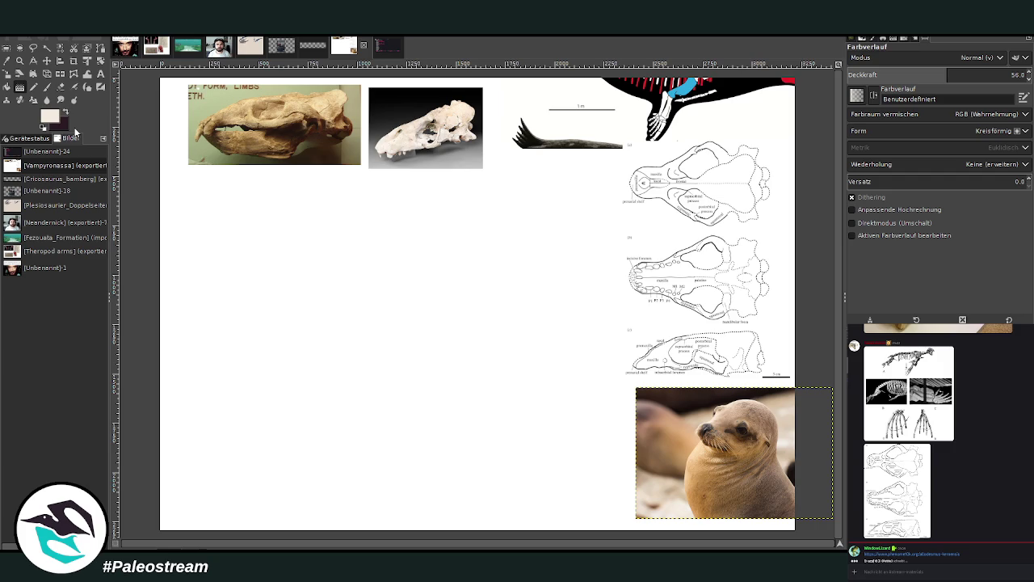
key("Page_Down")
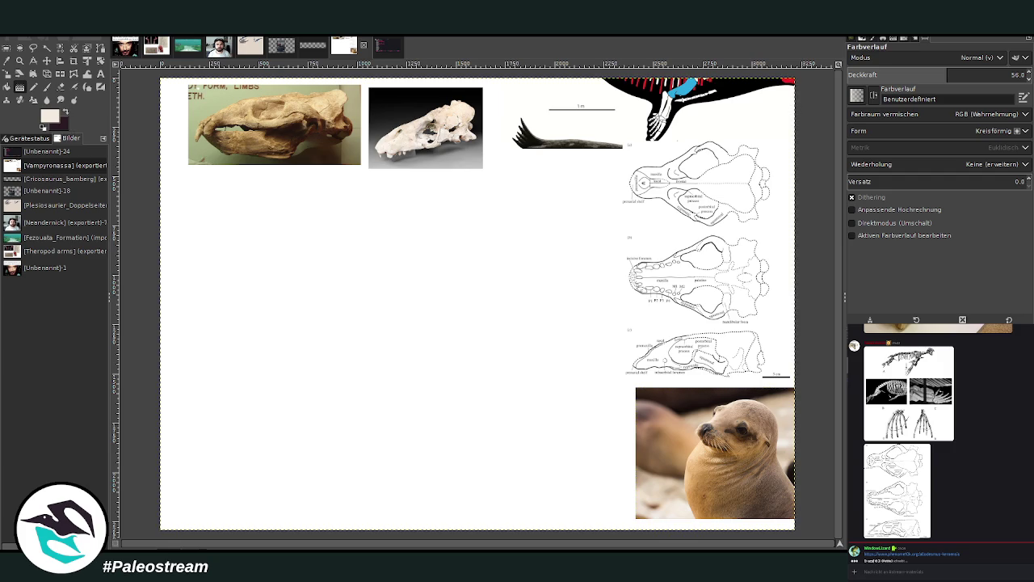
key("shift+b")
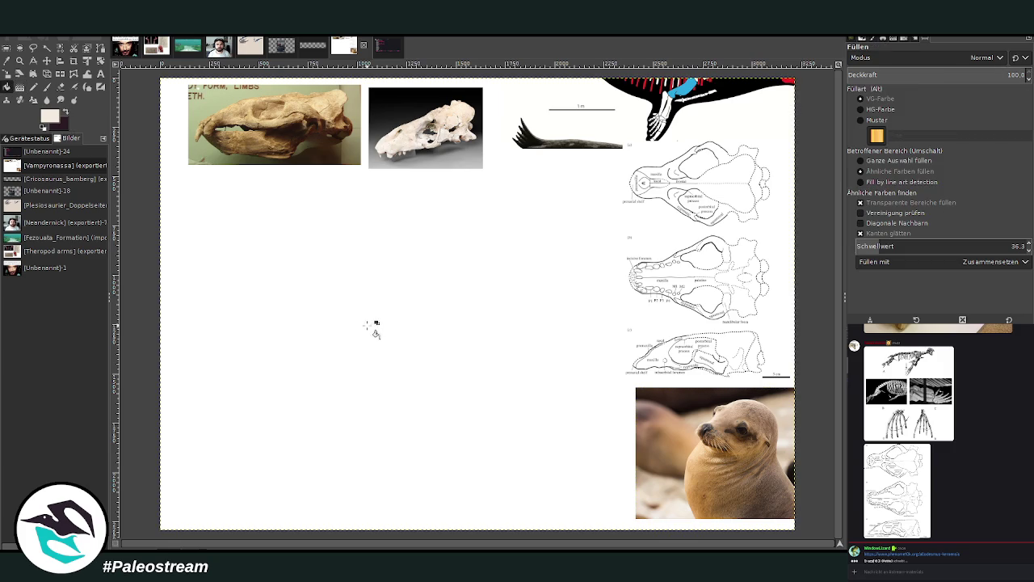
left_click(322, 401)
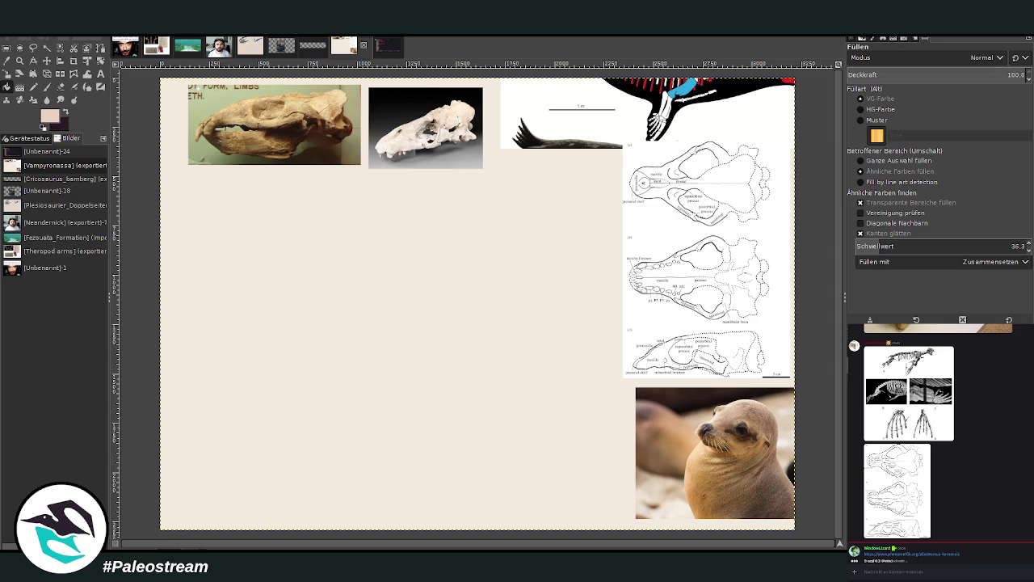
Step: Add a soft radial gradient glow down the middle of the background
key("g")
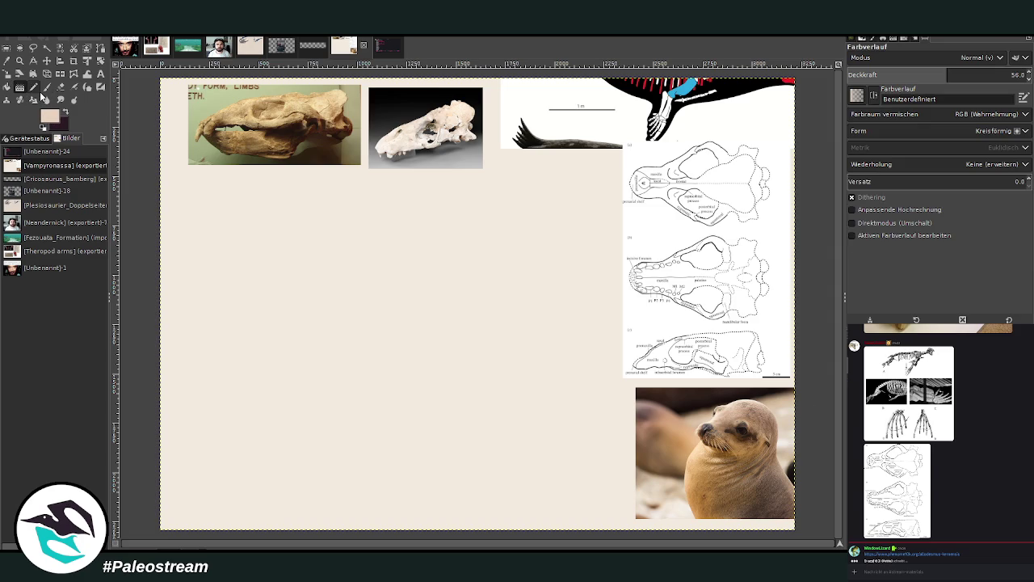
left_click_drag(480, 111, 486, 380)
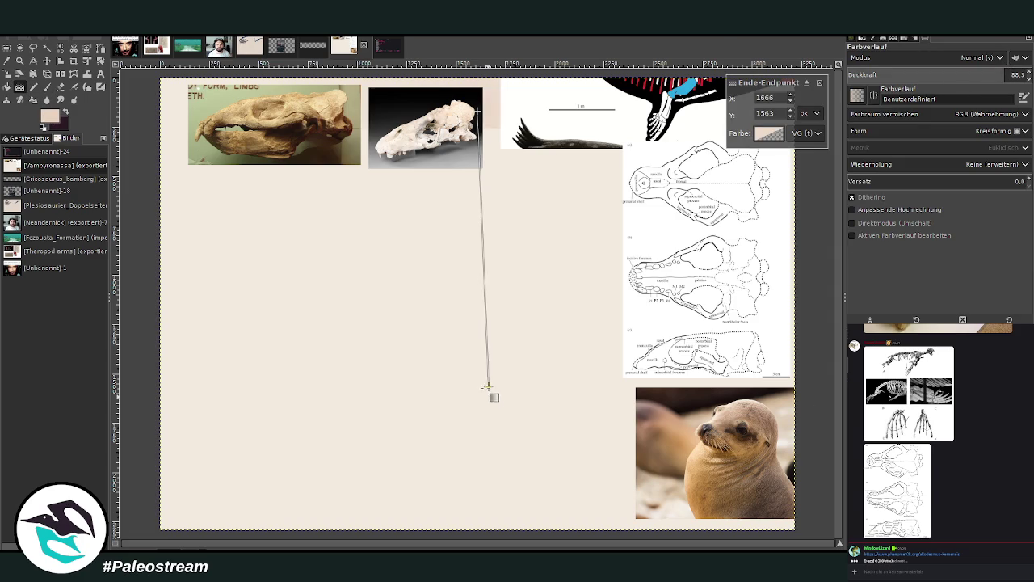
key("Return")
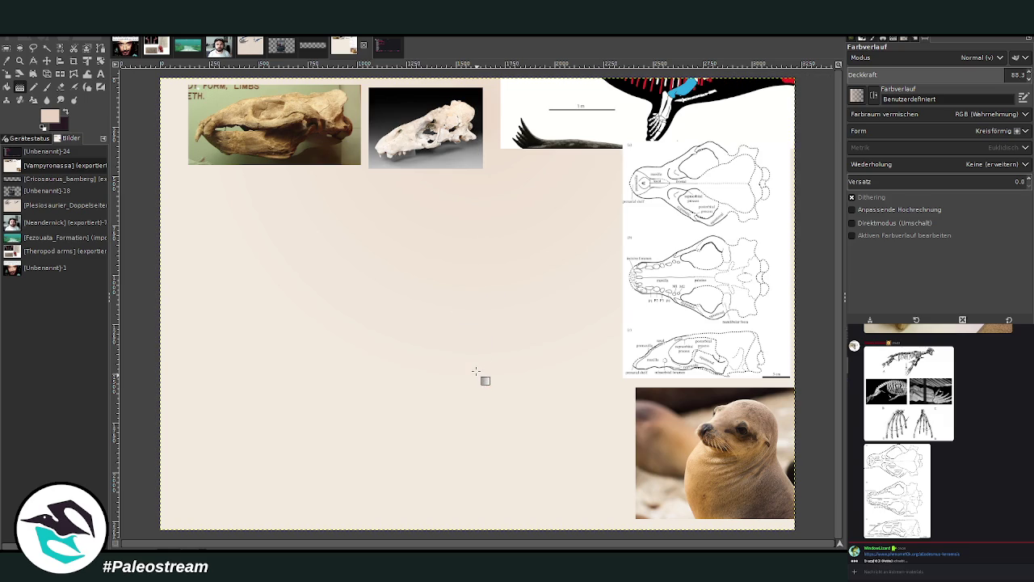
key("p")
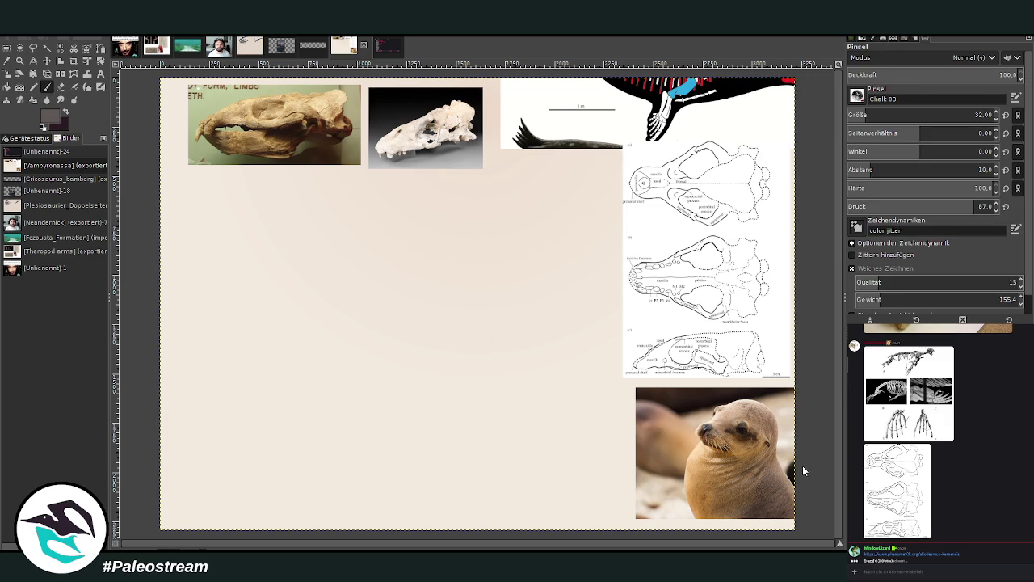
Step: Set the chalk brush to size 54 and lower its opacity to about 80
left_click(929, 115)
type("48")
key("Return")
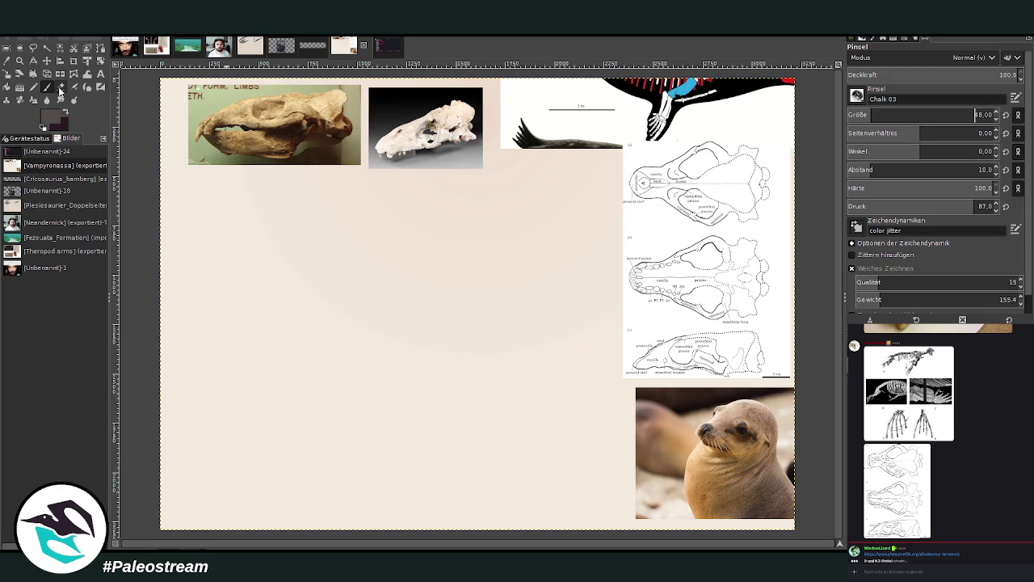
left_click(1000, 75)
left_click_drag(867, 115, 897, 117)
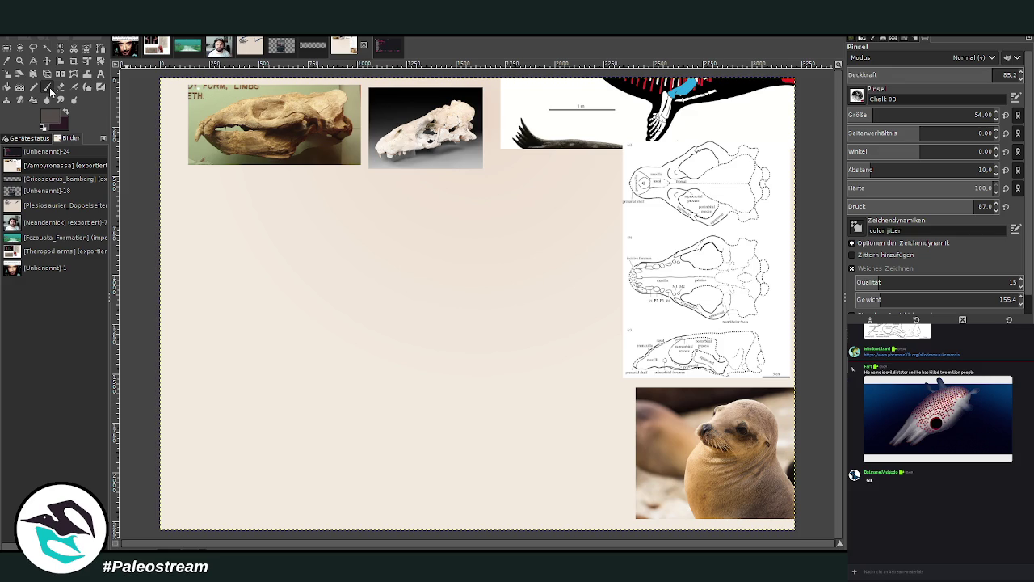
scroll(897, 115, "up", 3)
left_click(985, 73)
Step: Sketch the curving back and top arc of the head, dropping opacity to about 64
left_click_drag(590, 305, 619, 362)
left_click_drag(571, 261, 618, 386)
mouse_move(596, 323)
left_mouse_down()
mouse_move(526, 231)
mouse_move(498, 231)
mouse_move(557, 273)
mouse_move(474, 239)
mouse_move(569, 300)
left_mouse_up()
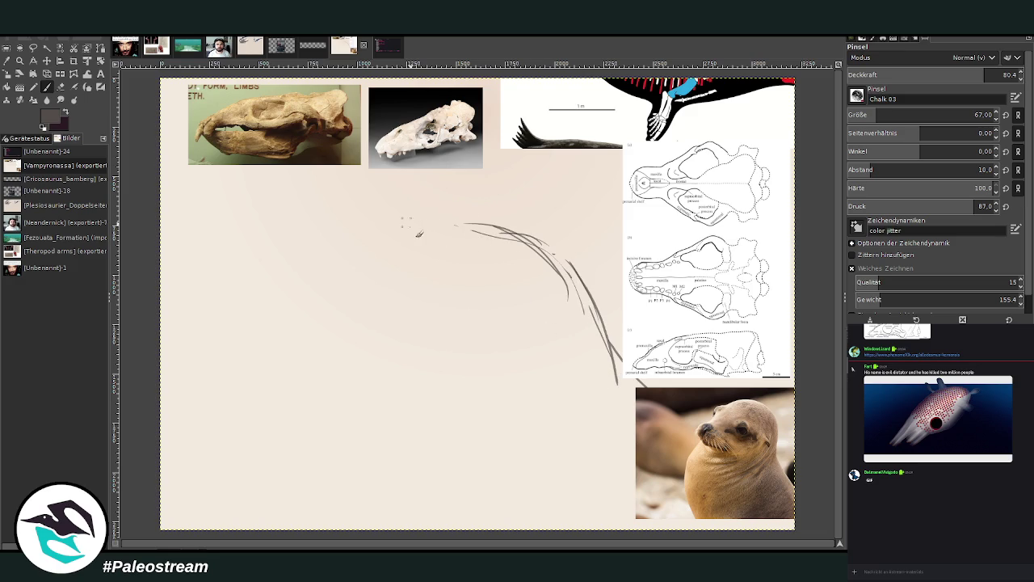
mouse_move(393, 242)
left_mouse_down()
mouse_move(485, 225)
mouse_move(553, 261)
left_mouse_up()
left_click_drag(564, 327, 552, 344)
left_click(955, 74)
left_click_drag(572, 294, 557, 348)
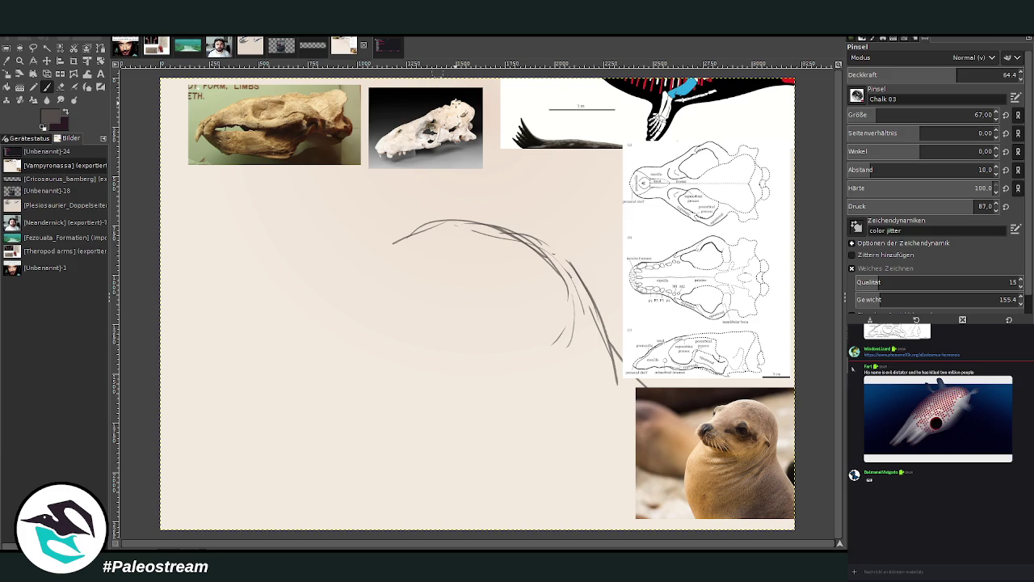
Step: Sketch inner head lines, the lower contour and the looping snout tip outline
left_click_drag(502, 244, 418, 290)
left_click_drag(494, 227, 430, 270)
left_click_drag(479, 392, 356, 356)
left_click_drag(331, 285, 328, 317)
left_click_drag(289, 344, 342, 309)
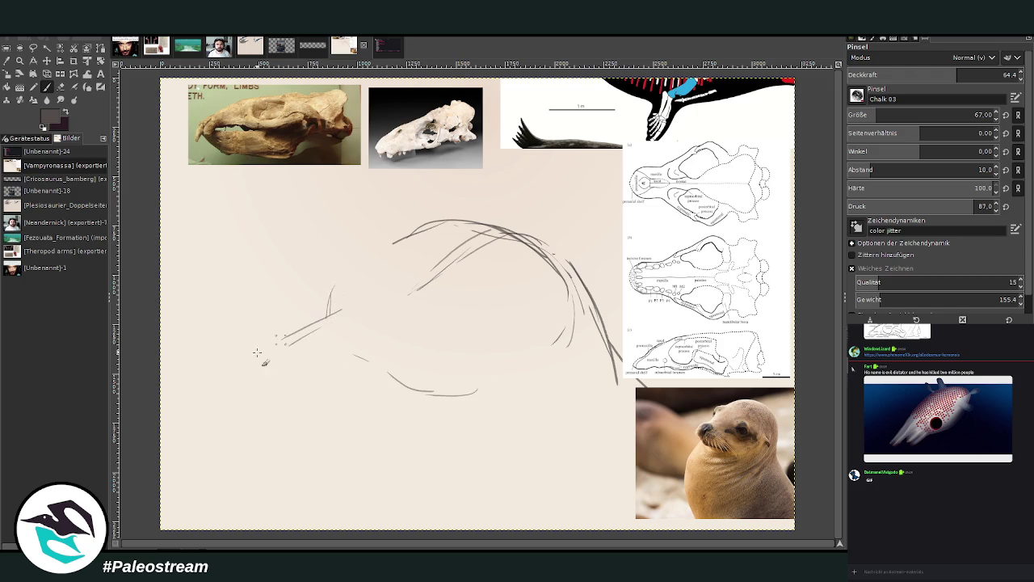
left_click_drag(380, 367, 305, 393)
left_click_drag(274, 343, 241, 372)
left_click_drag(278, 405, 400, 376)
mouse_move(247, 367)
left_mouse_down()
mouse_move(291, 325)
mouse_move(319, 324)
mouse_move(287, 386)
left_mouse_up()
left_click_drag(264, 346, 311, 321)
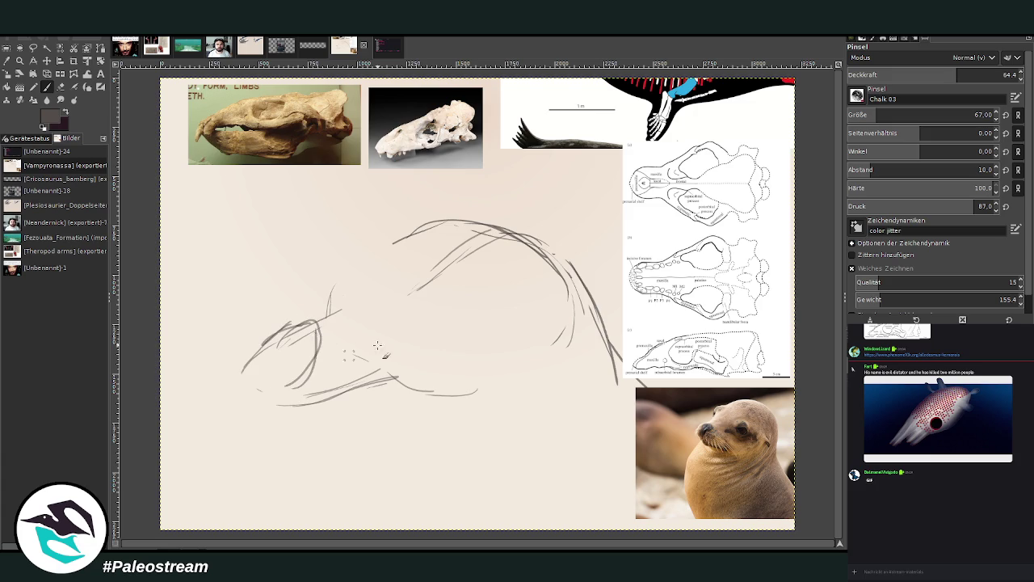
mouse_move(347, 390)
left_mouse_down()
mouse_move(502, 398)
mouse_move(517, 354)
mouse_move(569, 346)
left_mouse_up()
left_click_drag(396, 252, 427, 229)
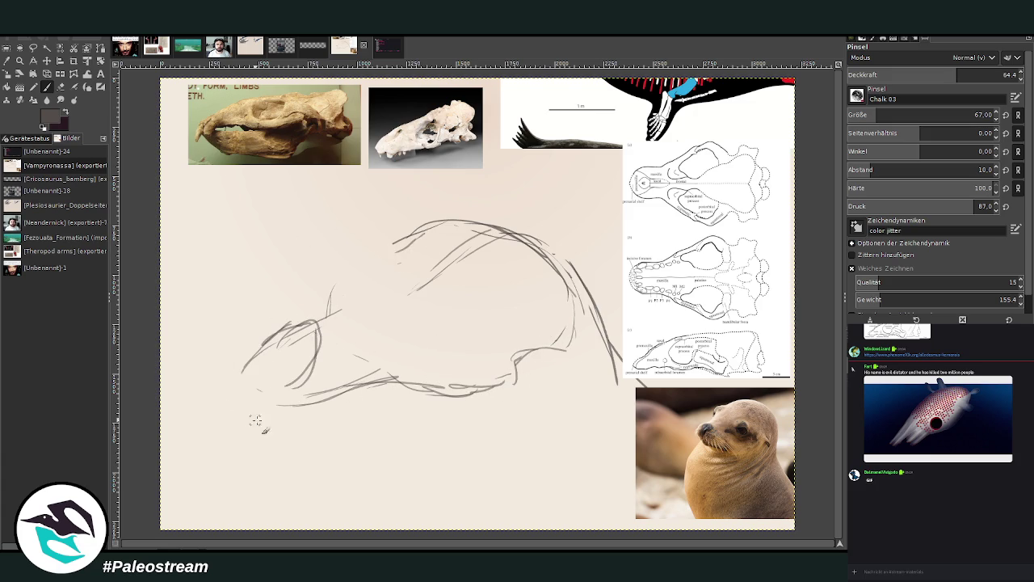
Step: Thicken the lower jaw contour and add long lines beneath the head
left_click_drag(393, 398, 450, 388)
left_click_drag(383, 380, 508, 401)
left_click_drag(446, 391, 370, 377)
mouse_move(391, 386)
left_mouse_down()
mouse_move(277, 420)
mouse_move(315, 392)
left_mouse_up()
mouse_move(244, 387)
left_mouse_down()
mouse_move(275, 402)
mouse_move(272, 431)
mouse_move(289, 407)
left_mouse_up()
mouse_move(256, 359)
left_mouse_down()
mouse_move(233, 396)
mouse_move(260, 391)
mouse_move(268, 426)
left_mouse_up()
left_click_drag(329, 451, 417, 445)
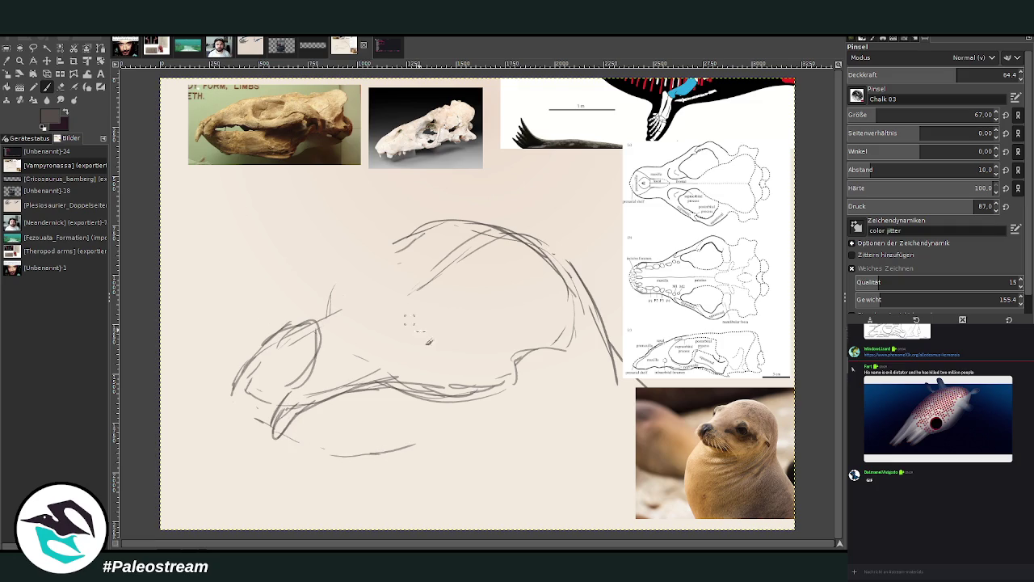
mouse_move(527, 377)
left_mouse_down()
mouse_move(495, 437)
mouse_move(346, 443)
left_mouse_up()
mouse_move(423, 436)
left_mouse_down()
mouse_move(283, 436)
mouse_move(265, 419)
left_mouse_up()
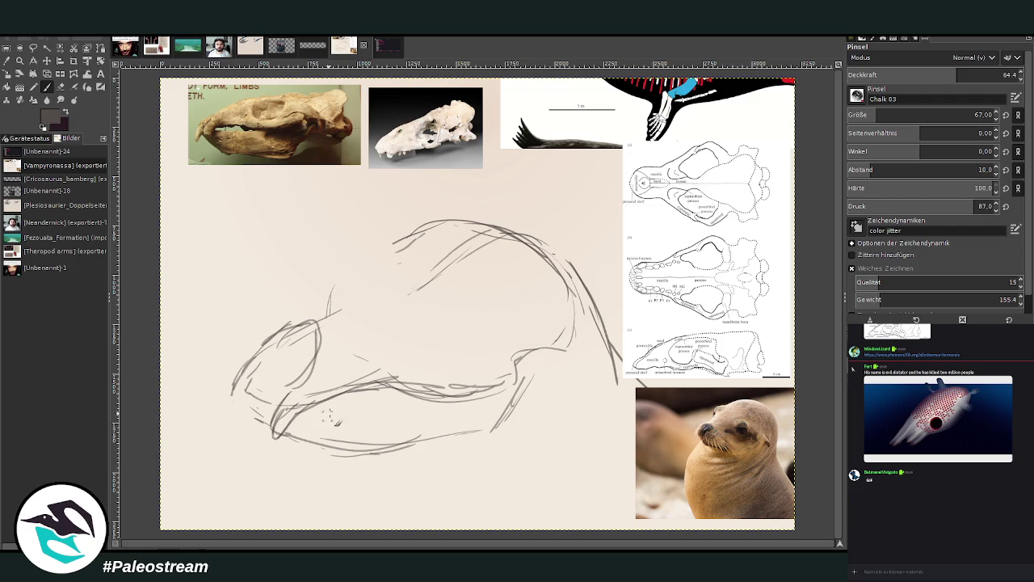
mouse_move(393, 377)
left_mouse_down()
mouse_move(315, 406)
mouse_move(393, 396)
left_mouse_up()
Step: Draw the round eye socket with an inner circle, the upper skull line and nostril dots
left_click_drag(464, 315, 489, 329)
mouse_move(417, 328)
left_mouse_down()
mouse_move(454, 307)
mouse_move(477, 365)
mouse_move(412, 374)
left_mouse_up()
left_click_drag(443, 308, 481, 363)
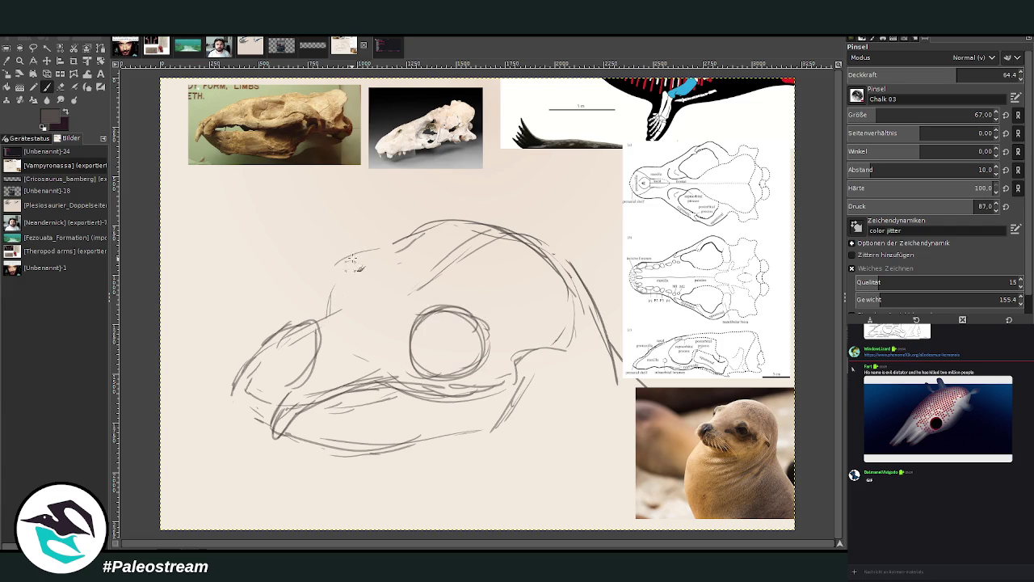
mouse_move(346, 276)
left_mouse_down()
mouse_move(376, 242)
mouse_move(392, 250)
mouse_move(422, 236)
left_mouse_up()
mouse_move(338, 252)
left_mouse_down()
mouse_move(347, 268)
mouse_move(329, 286)
left_mouse_up()
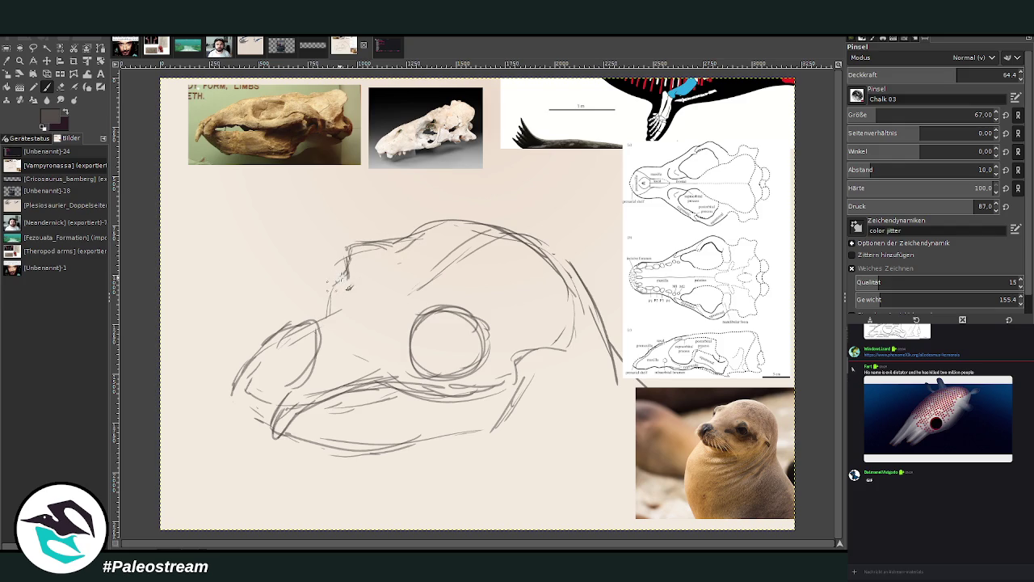
left_click_drag(346, 249, 332, 280)
mouse_move(436, 328)
left_mouse_down()
mouse_move(457, 340)
mouse_move(451, 372)
mouse_move(481, 355)
mouse_move(447, 372)
mouse_move(443, 339)
mouse_move(473, 332)
mouse_move(461, 324)
mouse_move(477, 349)
mouse_move(457, 327)
left_mouse_up()
mouse_move(435, 360)
left_mouse_down()
mouse_move(472, 366)
mouse_move(452, 369)
left_mouse_up()
left_click(370, 352)
left_click_drag(354, 402, 346, 407)
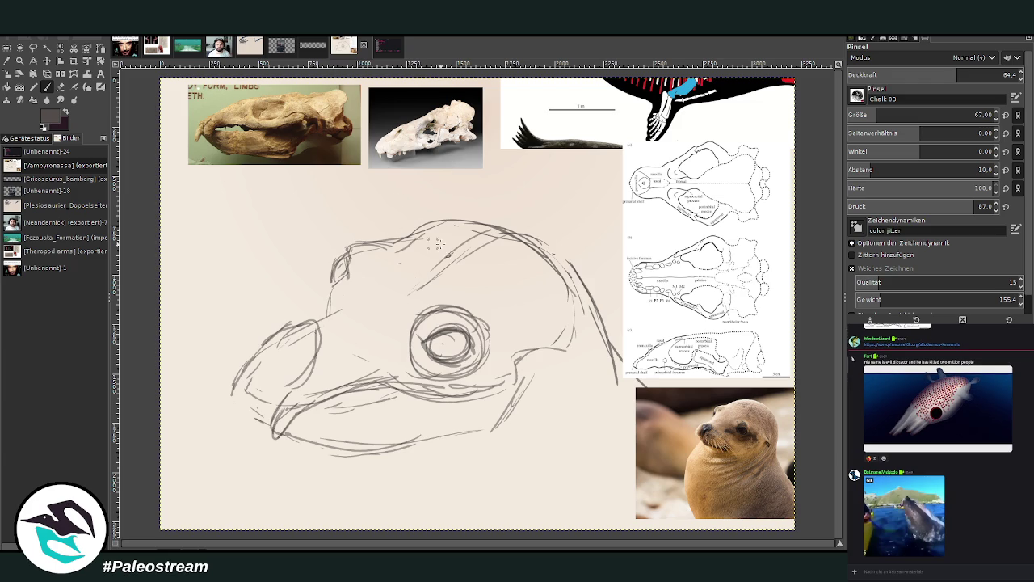
left_click_drag(402, 349, 404, 323)
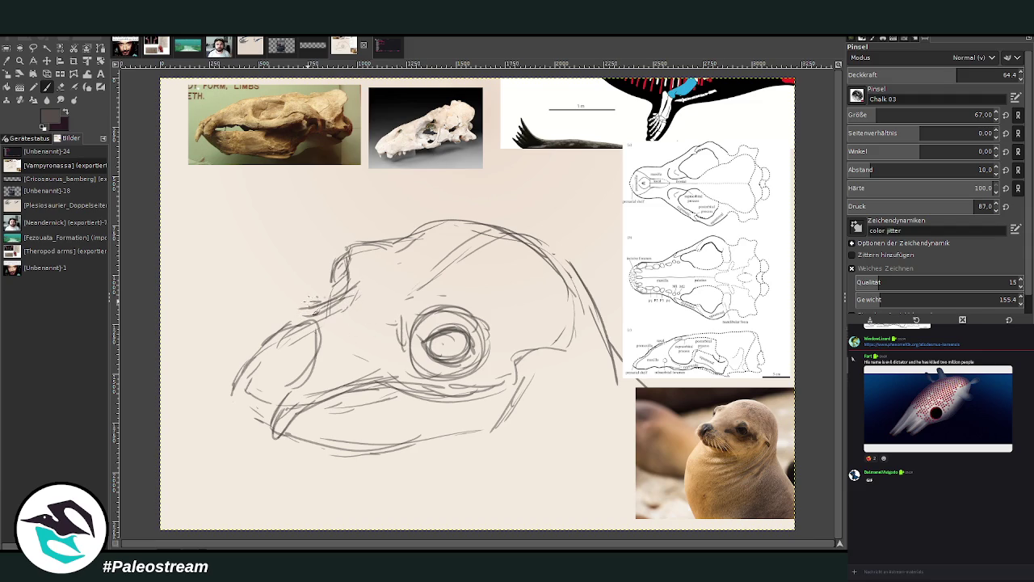
Step: Refine the upper snout lines and shape the lower jaw below the eye
left_click_drag(313, 298, 280, 311)
left_click_drag(341, 311, 283, 338)
left_click_drag(341, 321, 291, 385)
mouse_move(346, 294)
left_mouse_down()
mouse_move(305, 311)
mouse_move(278, 305)
mouse_move(246, 326)
left_mouse_up()
left_click_drag(297, 297, 261, 310)
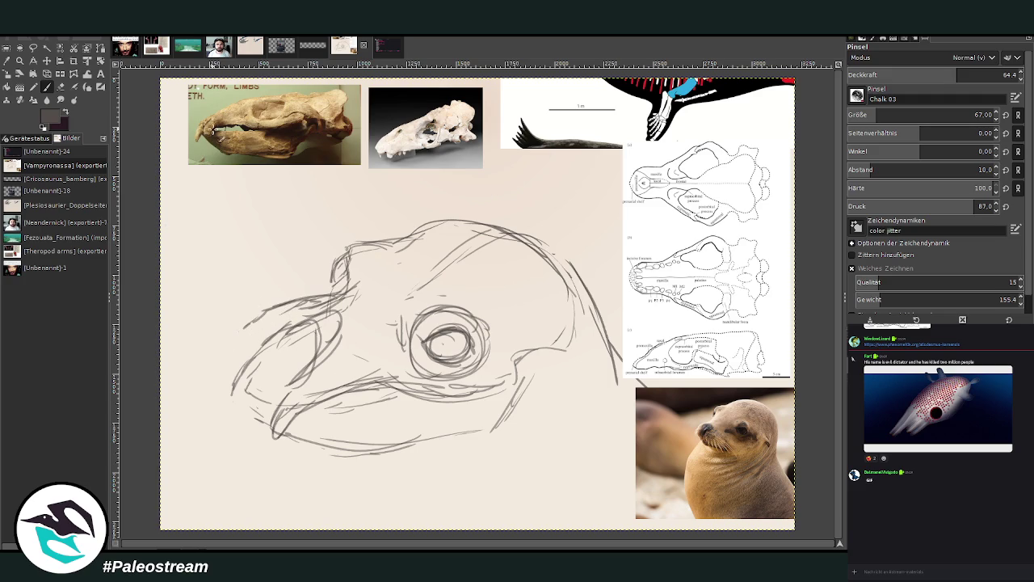
left_click_drag(393, 379, 293, 422)
mouse_move(378, 407)
left_mouse_down()
mouse_move(341, 400)
mouse_move(292, 325)
left_mouse_up()
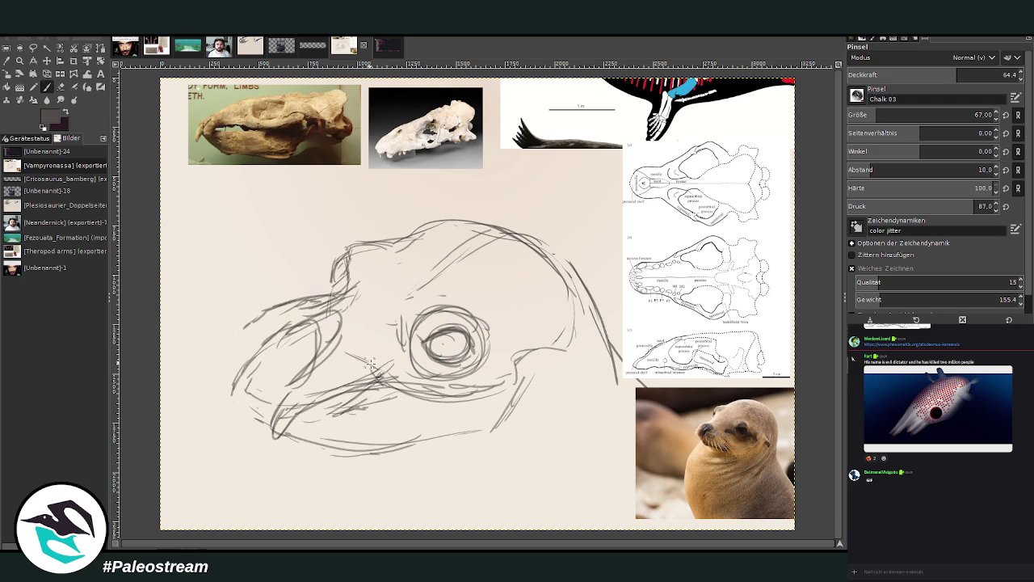
mouse_move(364, 350)
left_mouse_down()
mouse_move(374, 407)
mouse_move(343, 409)
mouse_move(364, 427)
mouse_move(301, 444)
mouse_move(396, 448)
mouse_move(509, 424)
left_mouse_up()
mouse_move(388, 451)
left_mouse_down()
mouse_move(550, 433)
mouse_move(373, 449)
mouse_move(384, 459)
left_mouse_up()
Step: Sketch neck and throat curves and redraw the top and back of the head
left_click_drag(375, 456, 365, 527)
left_click_drag(377, 458, 362, 529)
mouse_move(570, 369)
left_mouse_down()
mouse_move(530, 429)
mouse_move(399, 480)
left_mouse_up()
left_click_drag(572, 396, 438, 517)
left_click_drag(574, 448, 485, 516)
left_click_drag(425, 220, 602, 285)
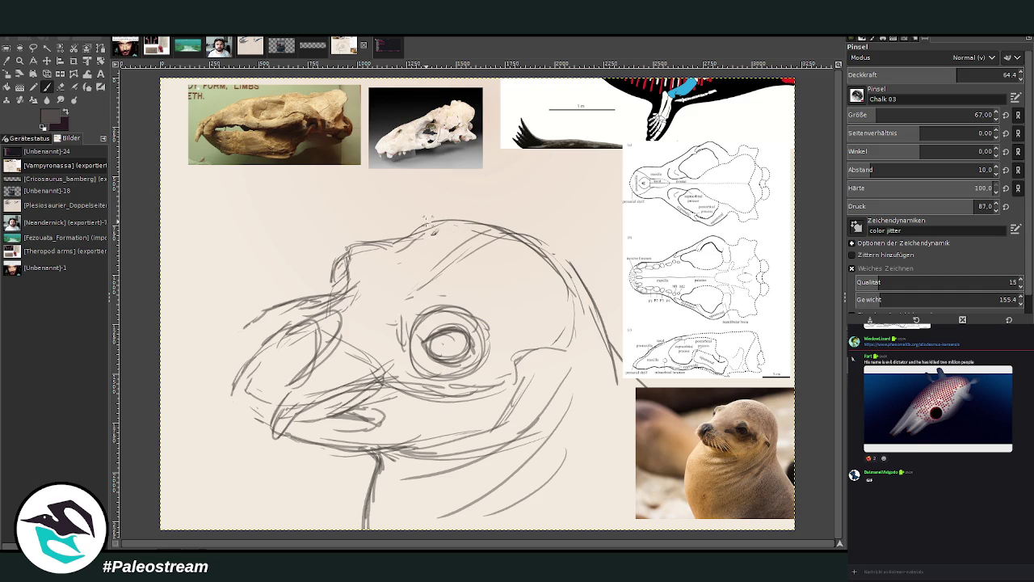
left_click_drag(568, 247, 622, 327)
left_click_drag(583, 263, 623, 331)
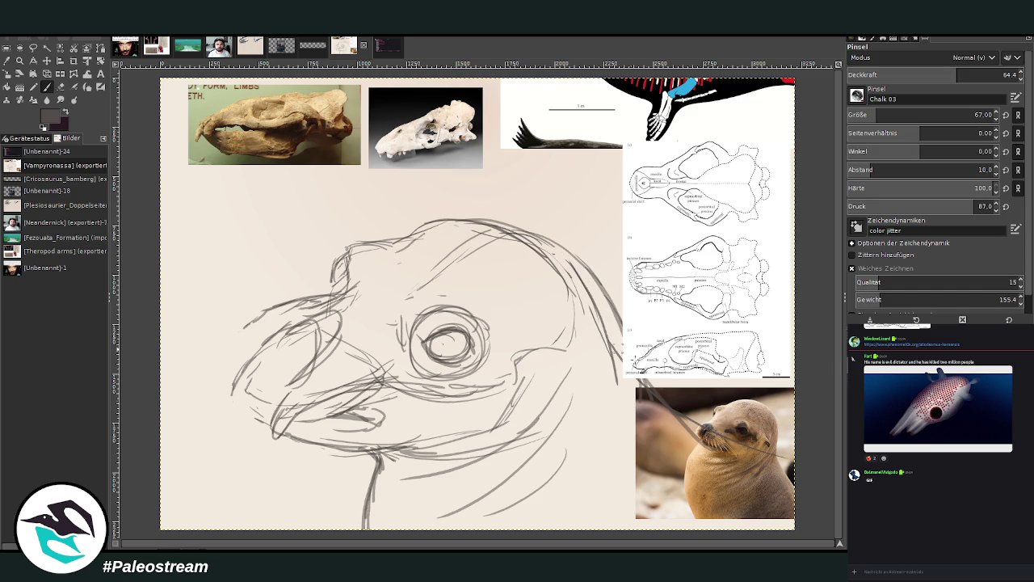
left_click_drag(466, 219, 631, 303)
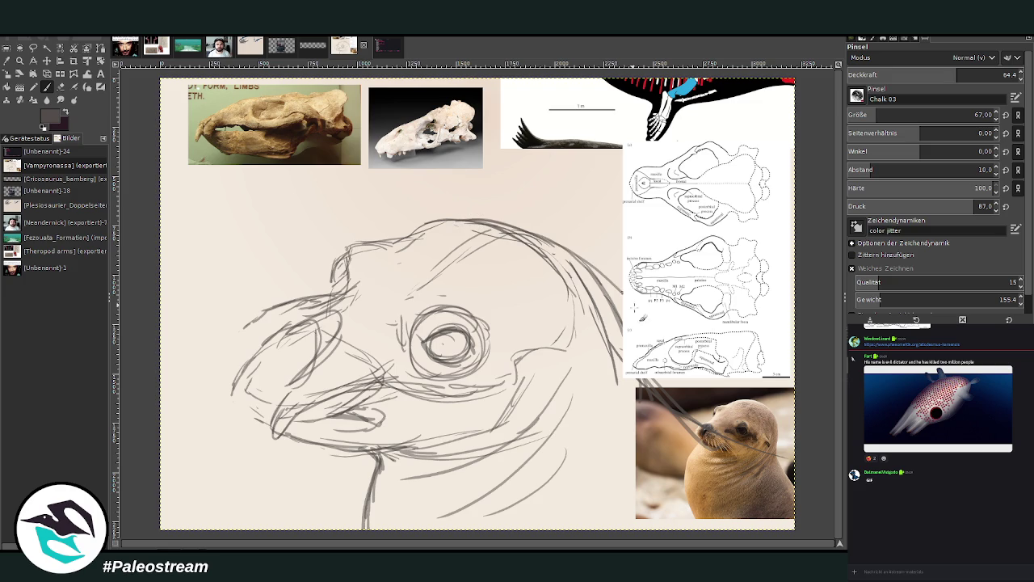
mouse_move(566, 243)
left_mouse_down()
mouse_move(653, 376)
mouse_move(671, 371)
left_mouse_up()
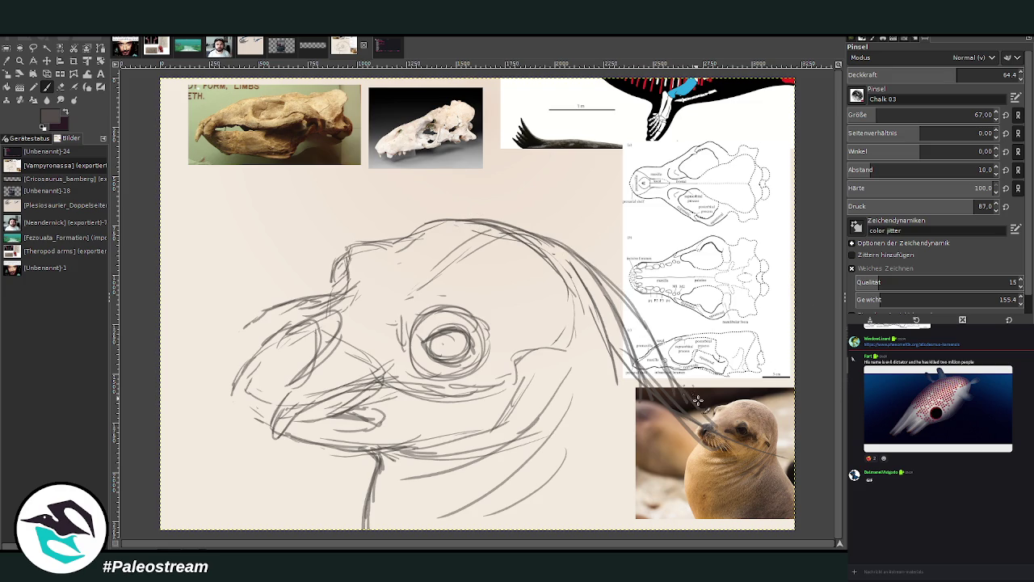
Step: Erase strokes overshooting onto the references and hatch shading at the back of the head
key("shift+e")
mouse_move(615, 332)
left_mouse_down()
mouse_move(670, 387)
mouse_move(578, 275)
mouse_move(646, 379)
mouse_move(614, 321)
left_mouse_up()
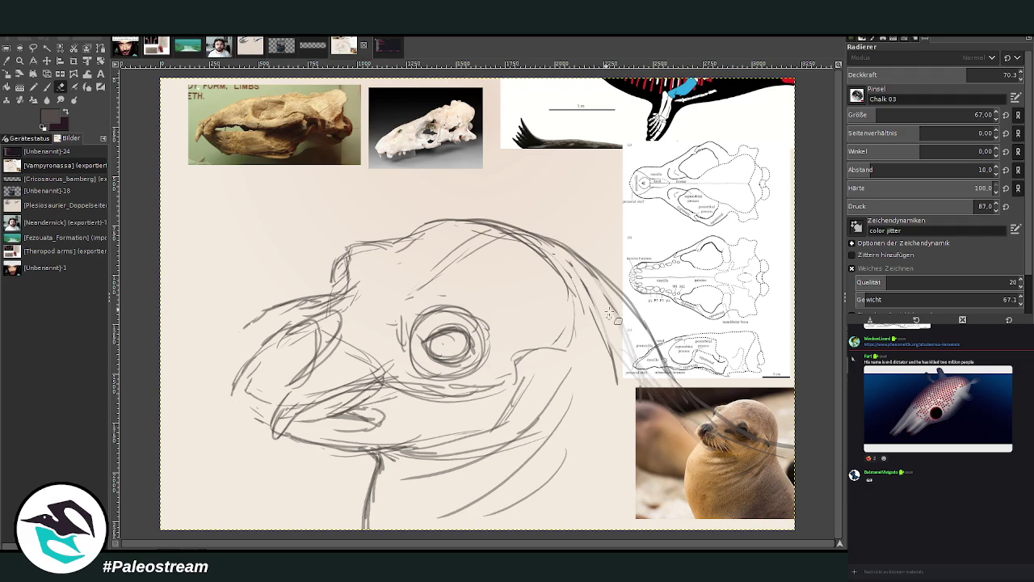
left_click(47, 86)
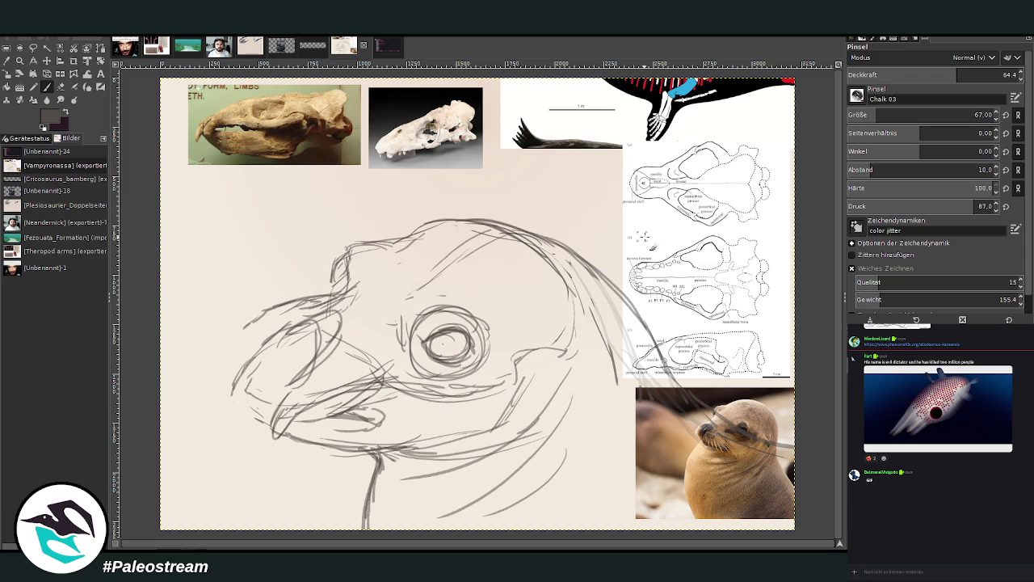
mouse_move(600, 354)
left_mouse_down()
mouse_move(570, 357)
mouse_move(582, 385)
mouse_move(565, 371)
mouse_move(590, 376)
left_mouse_up()
Step: At about 82 opacity, sketch the small hooked ear and darken the pupil and head outline
left_click_drag(962, 75, 993, 74)
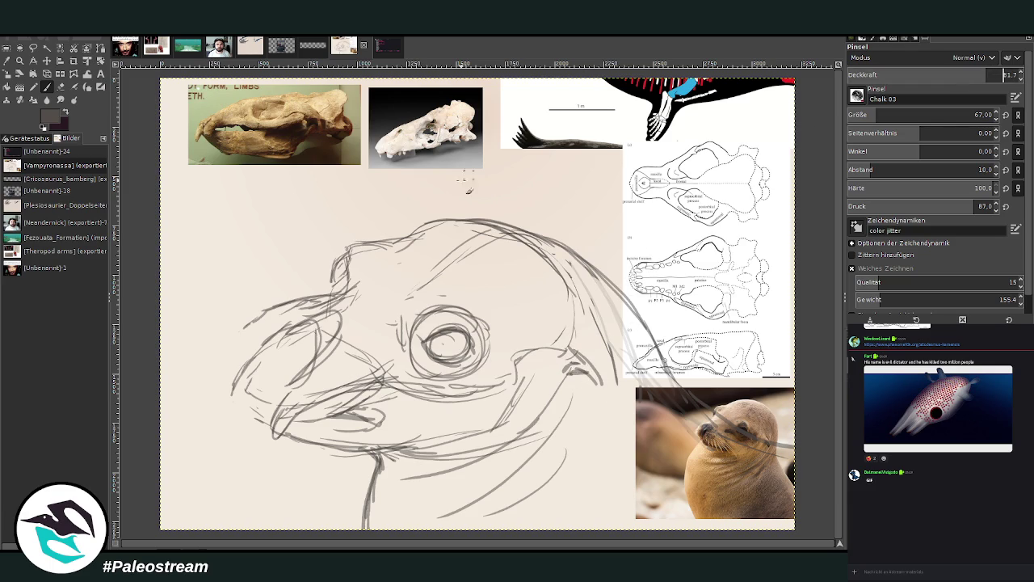
mouse_move(586, 358)
left_mouse_down()
mouse_move(578, 345)
mouse_move(606, 386)
left_mouse_up()
left_click_drag(580, 377, 608, 390)
mouse_move(469, 339)
left_mouse_down()
mouse_move(453, 328)
mouse_move(465, 331)
left_mouse_up()
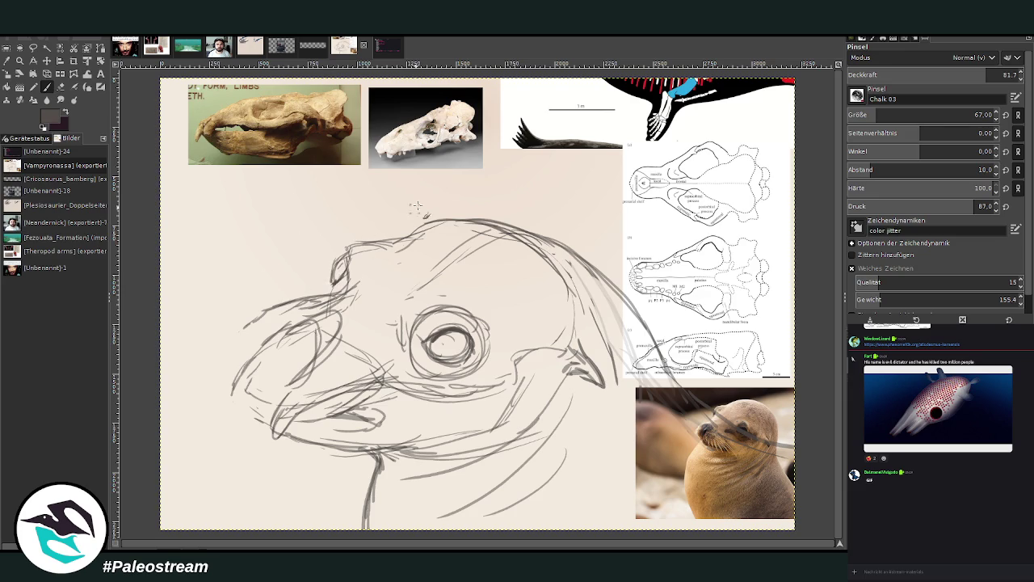
mouse_move(326, 294)
left_mouse_down()
mouse_move(347, 245)
mouse_move(443, 219)
left_mouse_up()
mouse_move(386, 240)
left_mouse_down()
mouse_move(489, 214)
mouse_move(622, 296)
left_mouse_up()
mouse_move(574, 250)
left_mouse_down()
mouse_move(662, 347)
mouse_move(672, 380)
left_mouse_up()
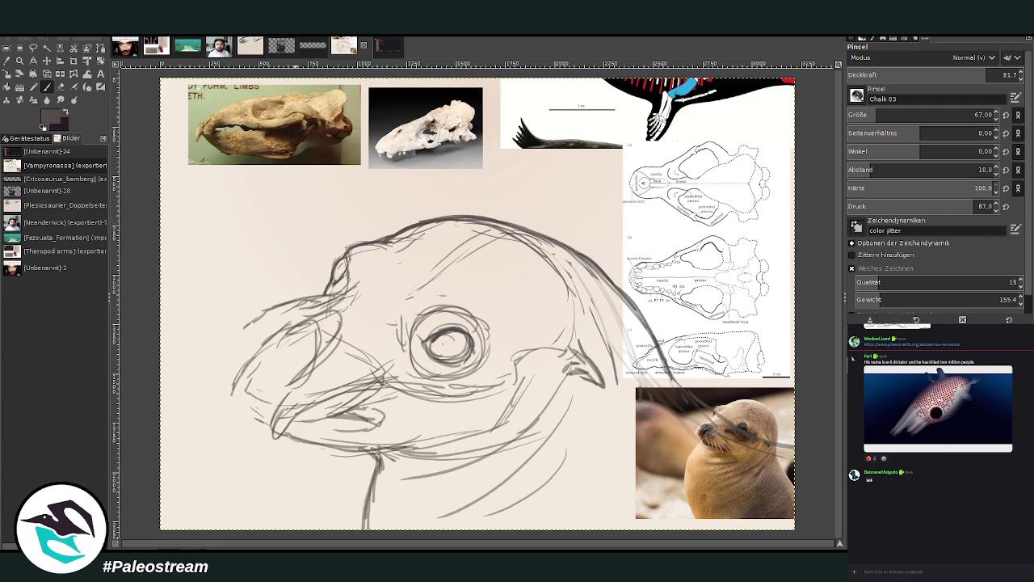
key("m")
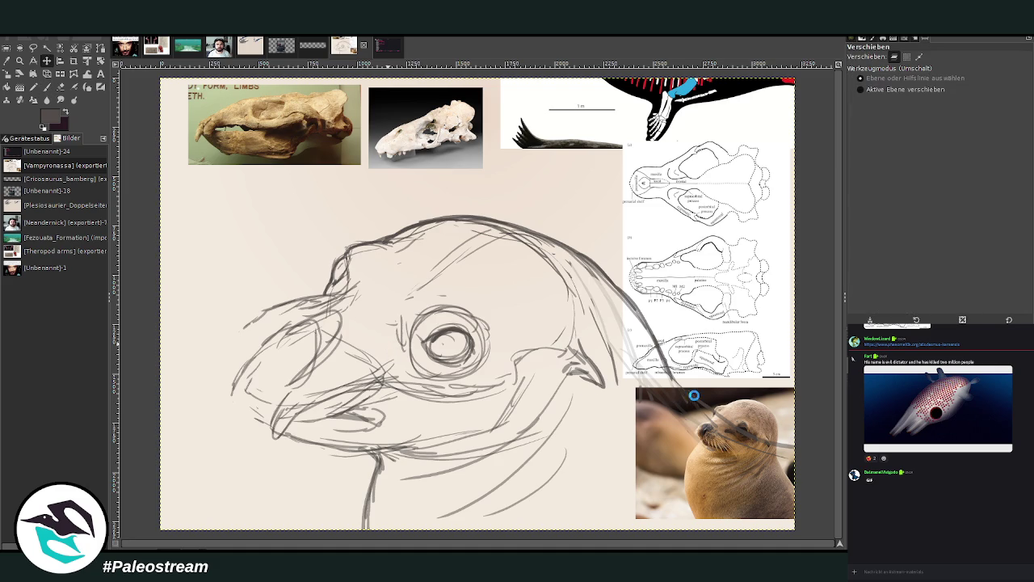
Step: Paste the seal photo, crop it to the face, and scale it to about 700 px wide
key("ctrl+v")
left_click(74, 60)
left_click_drag(334, 174, 619, 440)
key("Return")
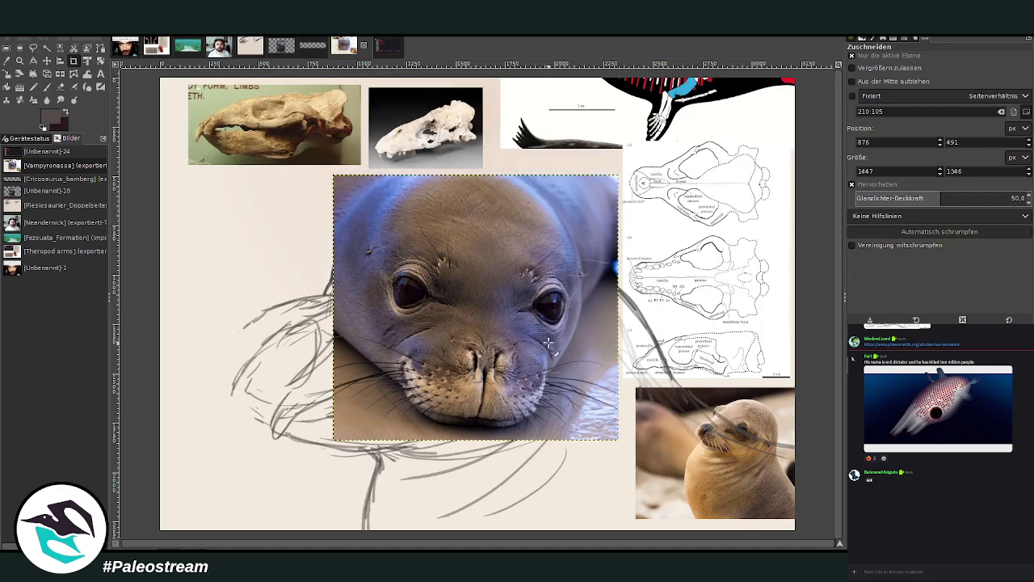
left_click(7, 73)
left_click(618, 439)
left_click_drag(618, 440, 500, 330)
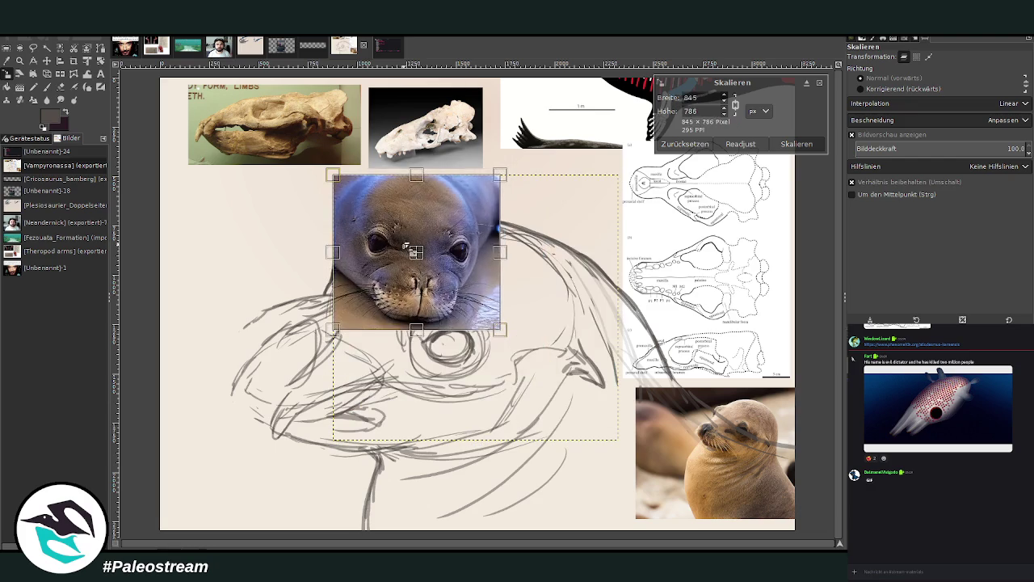
left_click_drag(414, 253, 560, 155)
left_click(797, 144)
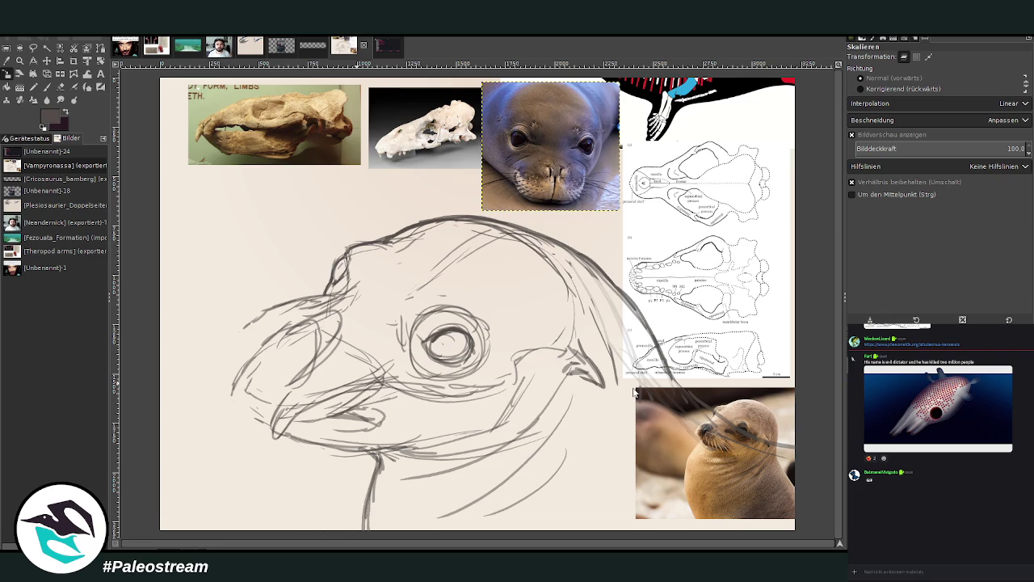
Step: Paste the lying seal photo, crop it to its head, and place it left of the sketch
key("ctrl+v")
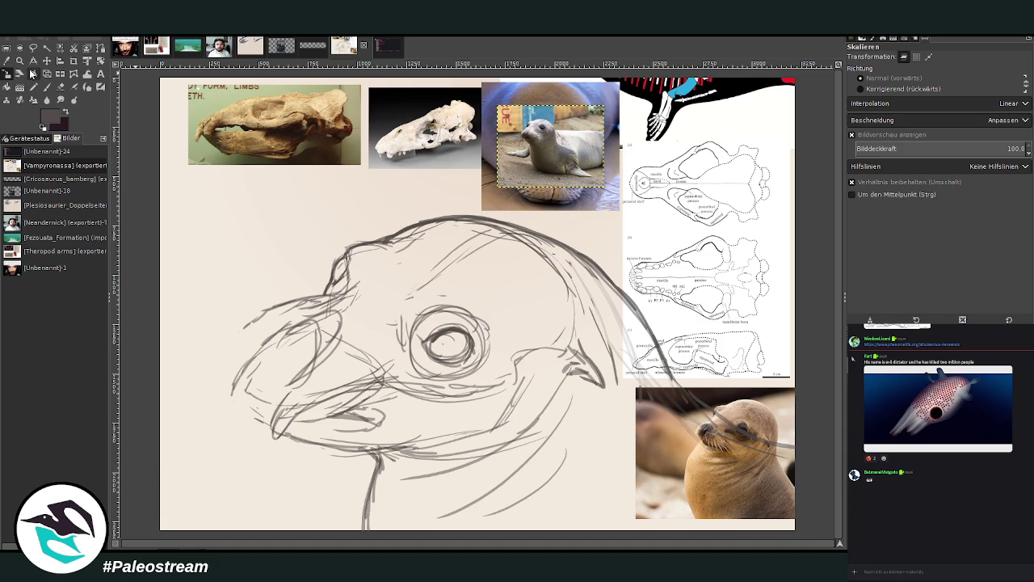
left_click(74, 62)
mouse_move(509, 109)
left_mouse_down()
mouse_move(565, 152)
mouse_move(279, 211)
left_mouse_up()
left_click(535, 129)
left_click(47, 61)
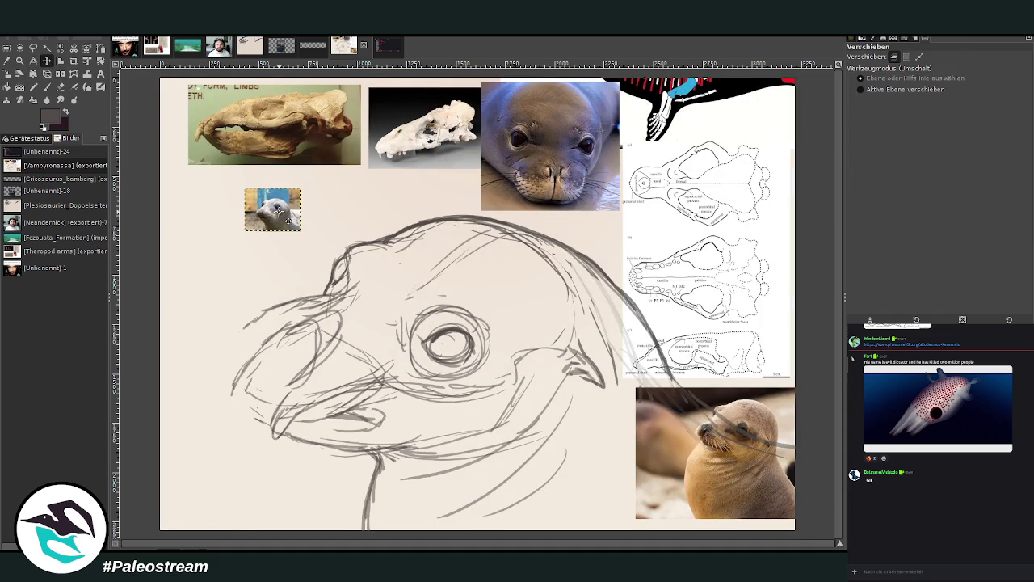
left_click(47, 87)
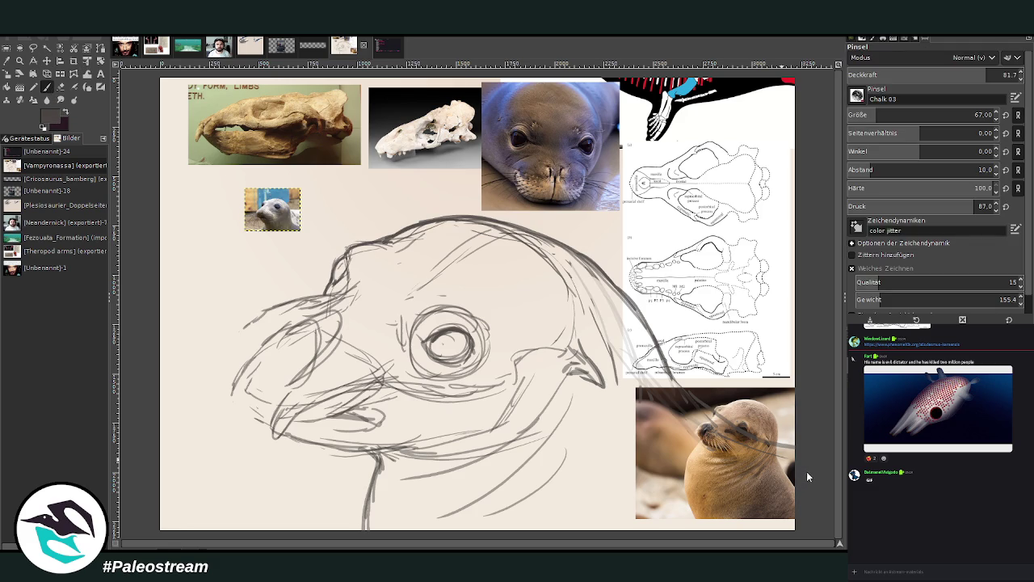
Step: Raise brush opacity to 86.8 and reshape the lines above and at the snout tip
left_click(996, 74)
key("ctrl+z")
key("ctrl+z")
key("ctrl+y")
key("ctrl+y")
mouse_move(311, 298)
left_mouse_down()
mouse_move(255, 308)
mouse_move(329, 311)
mouse_move(317, 367)
mouse_move(279, 297)
mouse_move(215, 336)
mouse_move(275, 349)
mouse_move(218, 328)
mouse_move(212, 345)
mouse_move(260, 337)
mouse_move(222, 359)
mouse_move(268, 322)
mouse_move(269, 343)
mouse_move(236, 366)
left_mouse_up()
mouse_move(212, 331)
left_mouse_down()
mouse_move(229, 317)
mouse_move(202, 365)
mouse_move(218, 391)
mouse_move(327, 419)
left_mouse_up()
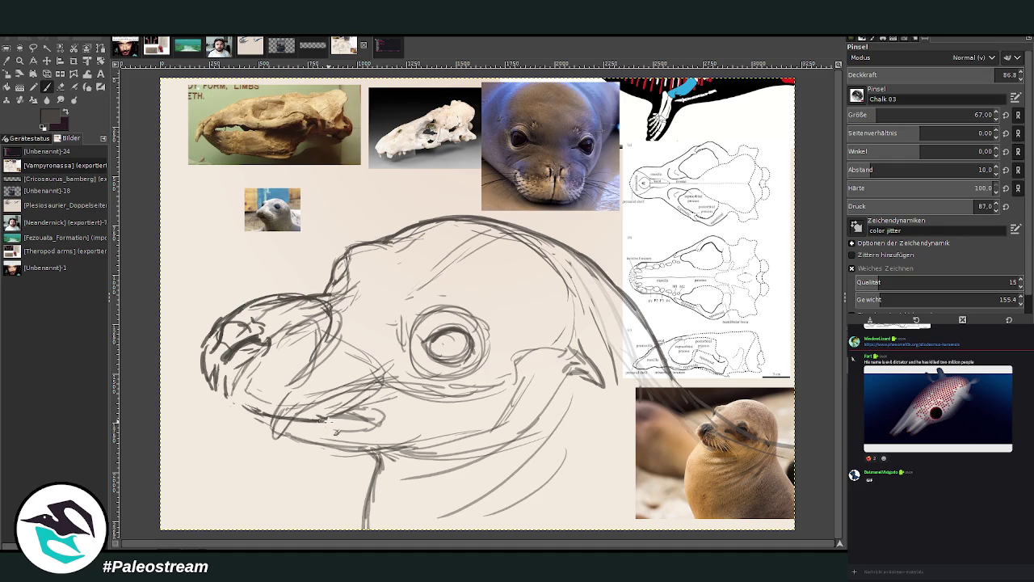
left_click_drag(322, 419, 343, 420)
Step: Hatch the snout, dot in whisker spots, and redraw the curved lower jaw and lip
mouse_move(279, 311)
left_mouse_down()
mouse_move(300, 340)
mouse_move(319, 325)
mouse_move(347, 347)
left_mouse_up()
left_click(366, 326)
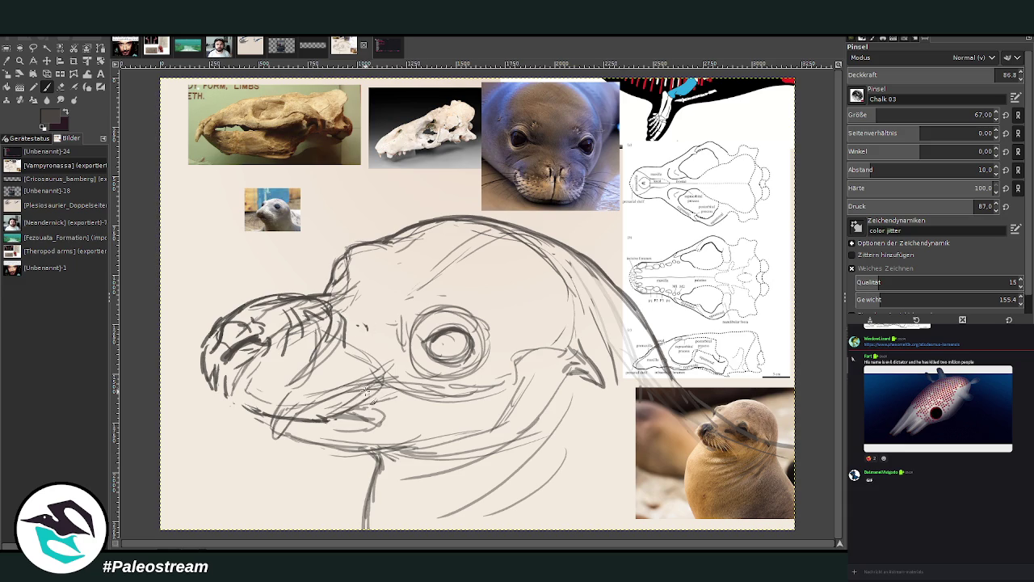
left_click(277, 366)
left_click(282, 371)
left_click(283, 377)
mouse_move(243, 421)
left_mouse_down()
mouse_move(291, 451)
mouse_move(368, 450)
mouse_move(238, 412)
left_mouse_up()
mouse_move(343, 415)
left_mouse_down()
mouse_move(386, 430)
mouse_move(347, 443)
left_mouse_up()
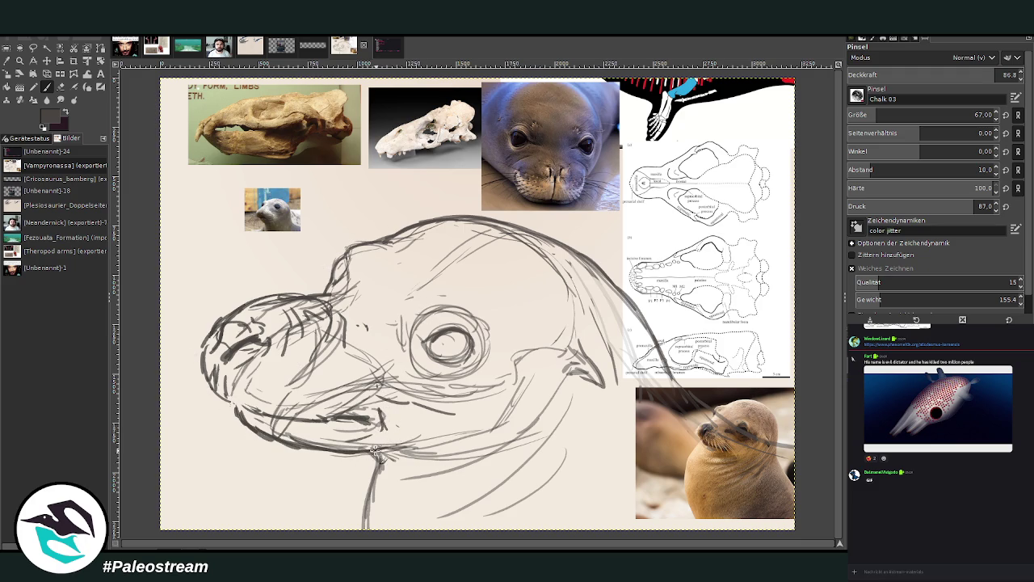
Step: Reinforce the lower jaw, sketch neck lines, then erase the faint stray neck strokes
mouse_move(506, 429)
left_mouse_down()
mouse_move(437, 452)
mouse_move(312, 447)
left_mouse_up()
left_click_drag(414, 466, 464, 479)
mouse_move(535, 436)
left_mouse_down()
mouse_move(400, 476)
mouse_move(339, 512)
left_mouse_up()
left_click_drag(375, 454, 331, 527)
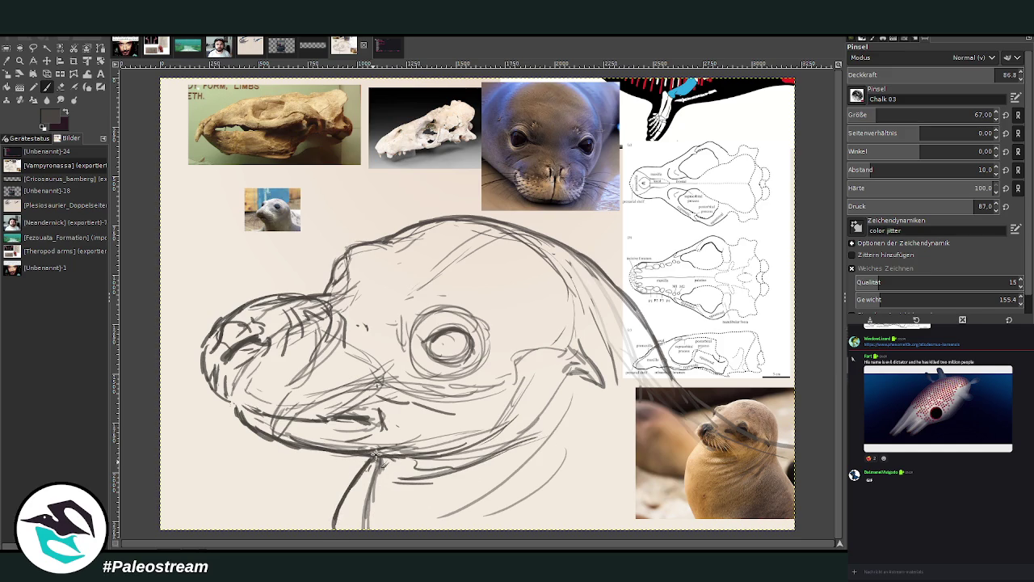
left_click(61, 87)
mouse_move(392, 461)
left_mouse_down()
mouse_move(373, 484)
mouse_move(361, 530)
left_mouse_up()
mouse_move(382, 454)
left_mouse_down()
mouse_move(368, 506)
mouse_move(381, 495)
left_mouse_up()
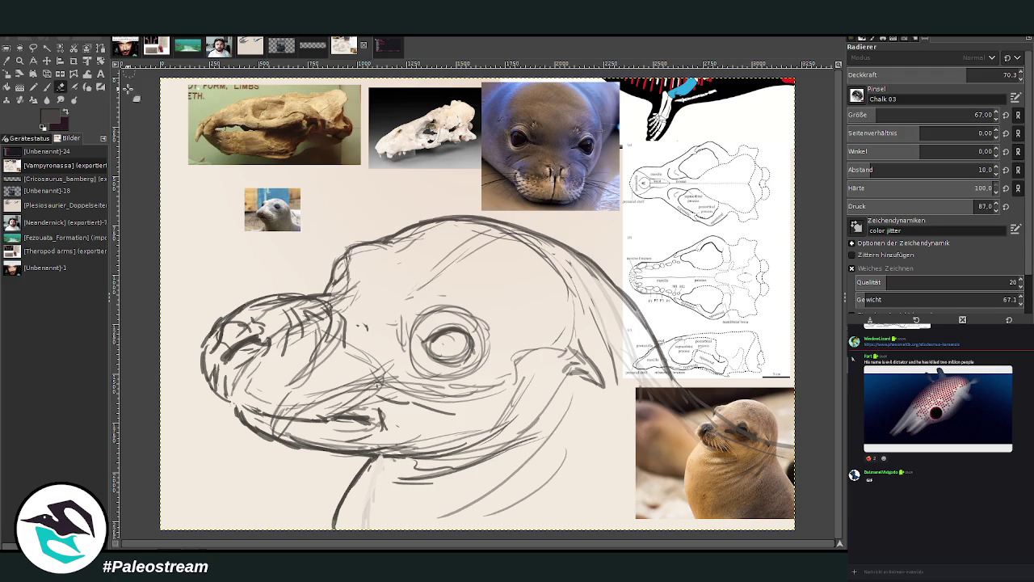
Step: Enlarge the Warp Transform area and push the snout outline into a new shape
left_click(88, 73)
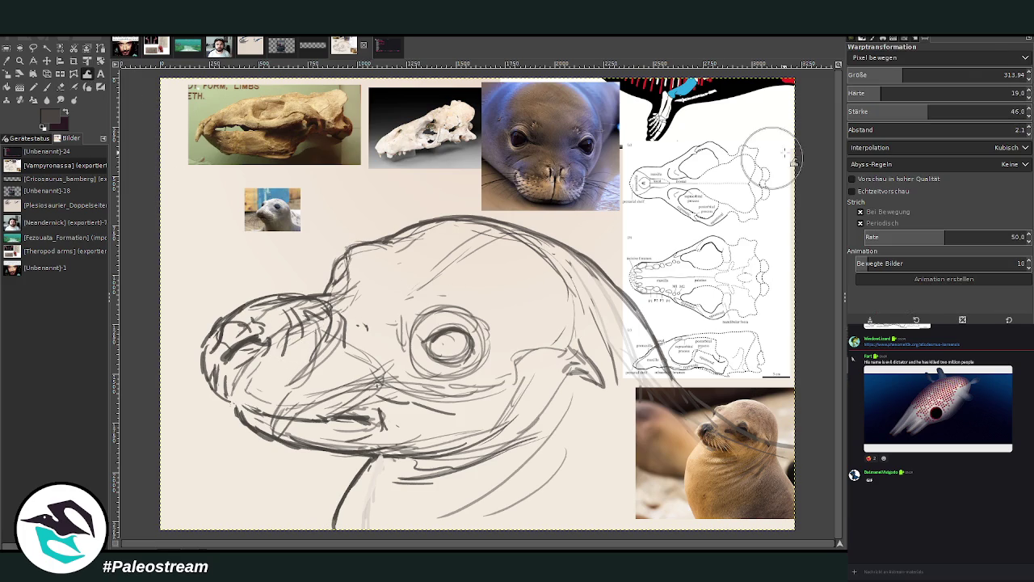
left_click_drag(981, 77, 1020, 76)
mouse_move(242, 332)
left_mouse_down()
mouse_move(228, 323)
mouse_move(251, 278)
mouse_move(263, 344)
mouse_move(213, 423)
mouse_move(231, 348)
mouse_move(218, 335)
left_mouse_up()
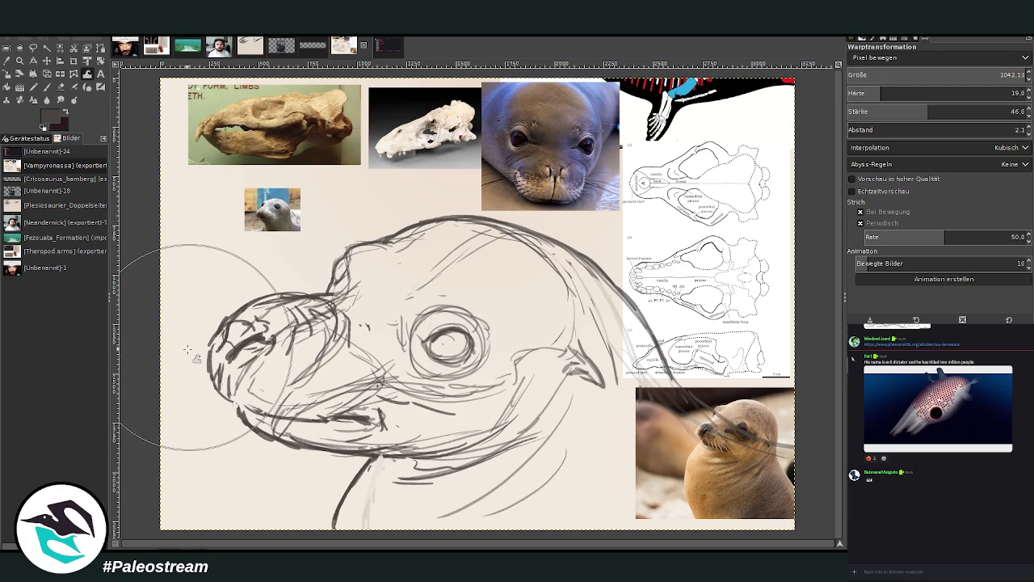
Step: Darken the jaw and chin lines, sketch neck folds, then pick near-black with brush size 149
key("p")
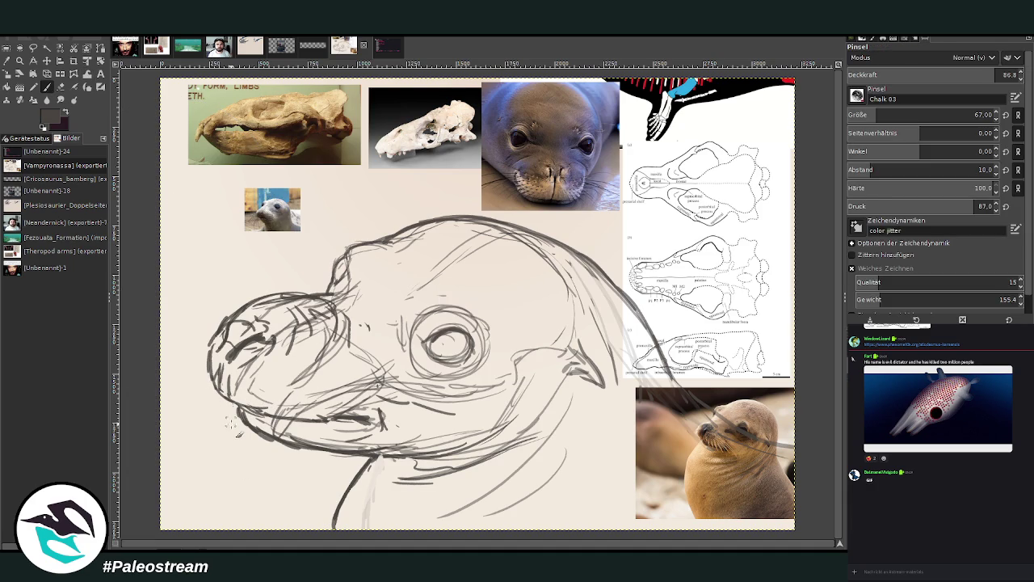
left_click_drag(279, 443, 335, 450)
mouse_move(301, 450)
left_mouse_down()
mouse_move(406, 472)
mouse_move(468, 463)
left_mouse_up()
mouse_move(370, 462)
left_mouse_down()
mouse_move(457, 467)
mouse_move(365, 503)
mouse_move(404, 464)
mouse_move(437, 484)
left_mouse_up()
mouse_move(367, 495)
left_mouse_down()
mouse_move(446, 484)
mouse_move(419, 493)
left_mouse_up()
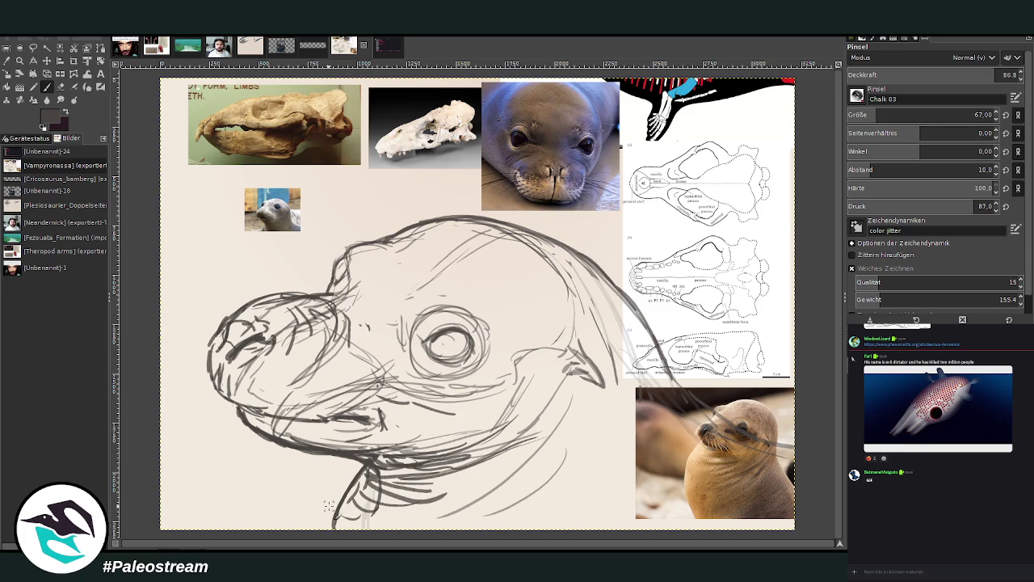
left_click(802, 484, "ctrl")
left_click_drag(468, 328, 432, 344)
Step: Fill the eye pupil with near-black at reduced opacity and add a dark mark at the head's top-front
left_click_drag(877, 115, 894, 115)
left_click_drag(1010, 73, 974, 73)
mouse_move(461, 329)
left_mouse_down()
mouse_move(432, 344)
mouse_move(470, 360)
mouse_move(430, 356)
mouse_move(462, 352)
mouse_move(467, 362)
mouse_move(451, 335)
mouse_move(448, 352)
left_mouse_up()
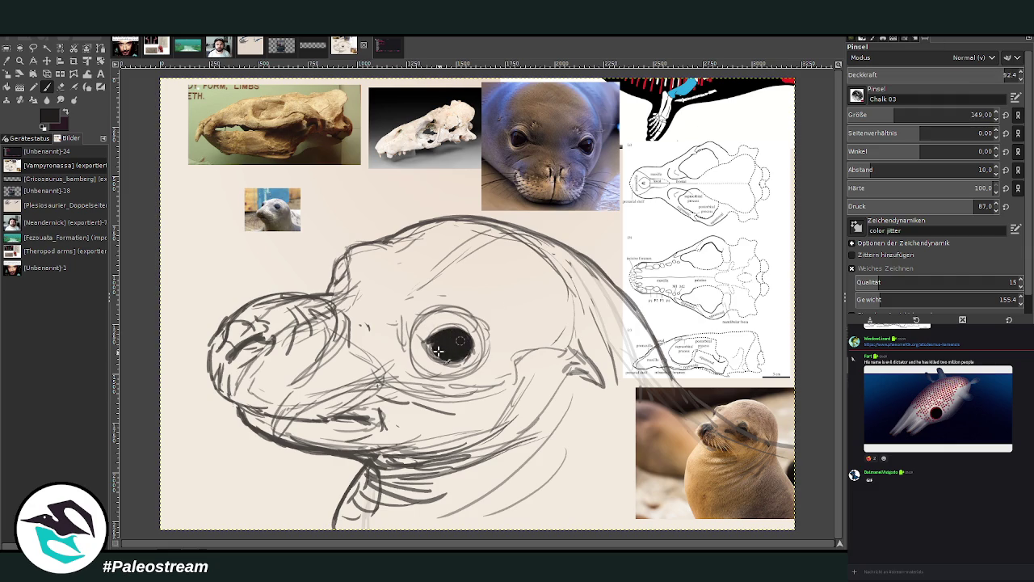
mouse_move(343, 271)
left_mouse_down()
mouse_move(330, 288)
mouse_move(344, 273)
left_mouse_up()
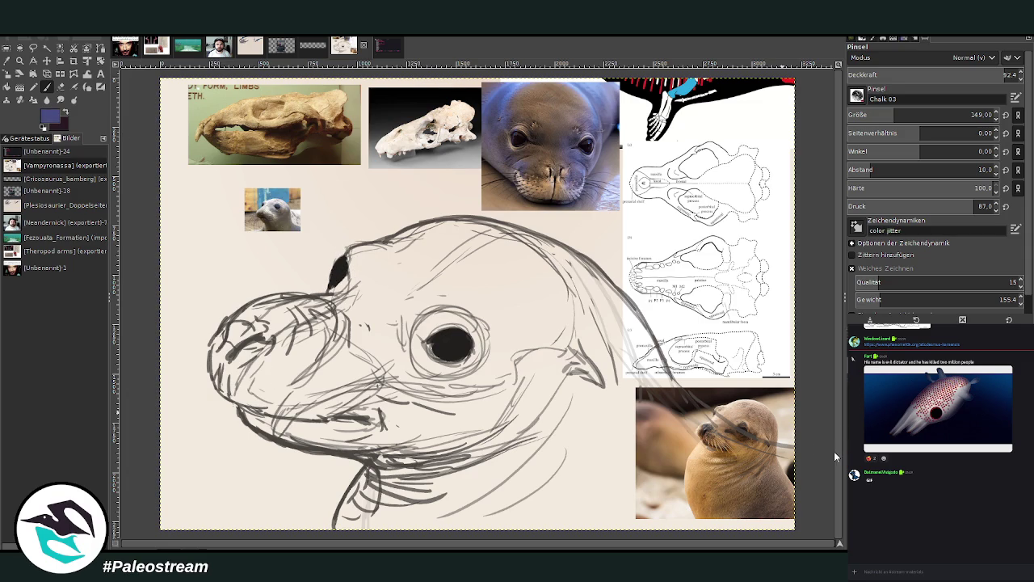
left_click(1003, 74)
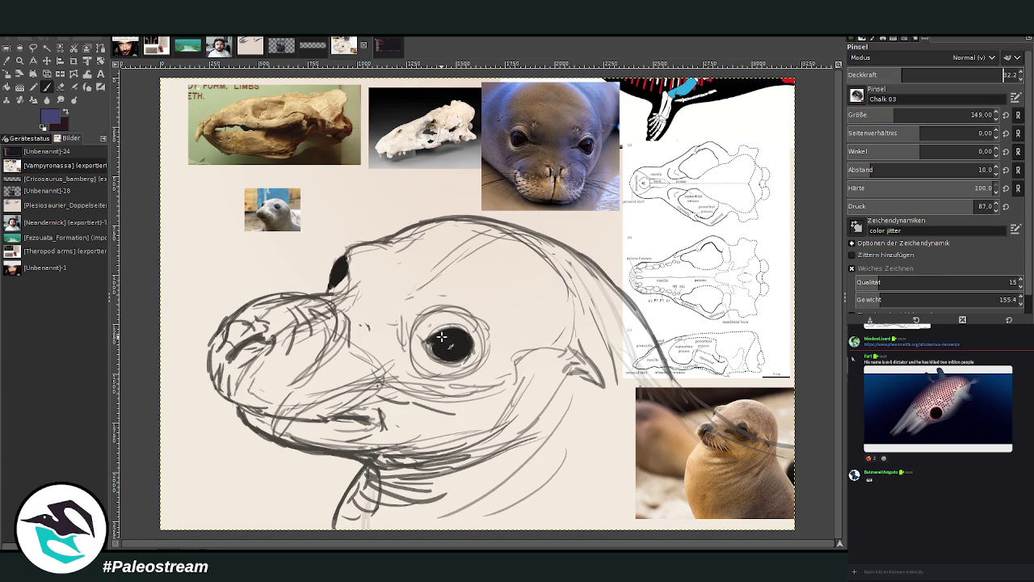
mouse_move(443, 343)
left_mouse_down()
mouse_move(475, 354)
mouse_move(449, 349)
left_mouse_up()
left_click_drag(353, 251, 335, 278)
Step: Paint a light lavender highlight in the pupil's lower right with a size-22 brush at 70.3 opacity
key("x")
left_click_drag(459, 334, 464, 350)
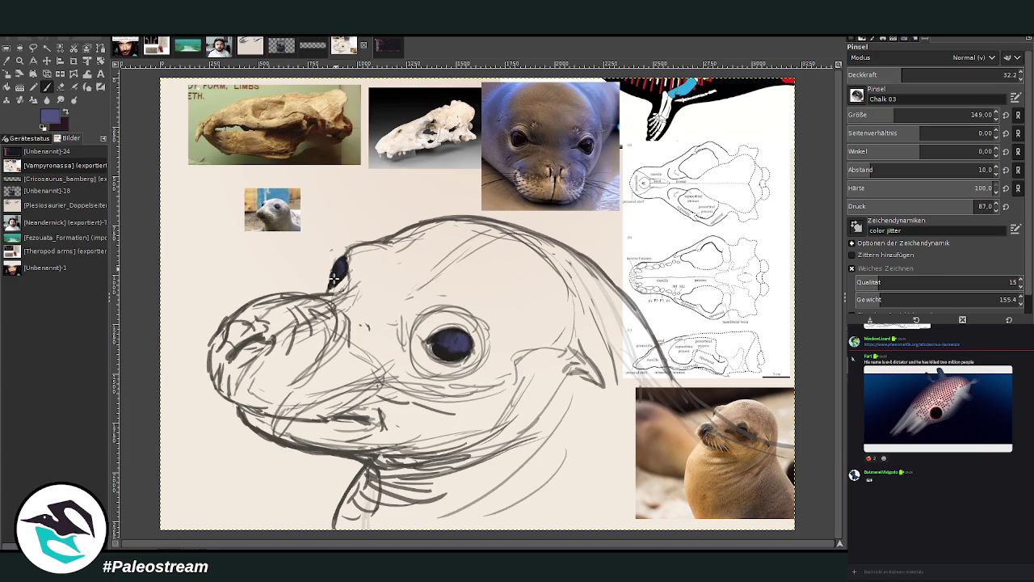
key("x")
left_click_drag(919, 73, 966, 74)
left_click_drag(929, 114, 868, 114)
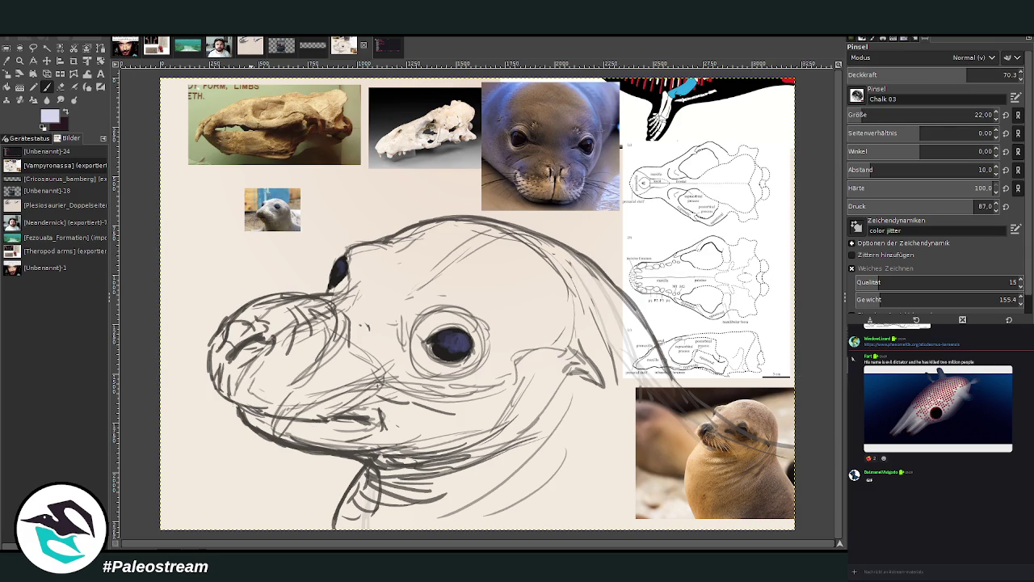
left_click_drag(462, 333, 474, 346)
Step: Darken the eye with the dark colour at size 80, 86.1 opacity, leaving a small white glint, plus strokes below
left_click(66, 112)
left_click(921, 114)
left_click(982, 74)
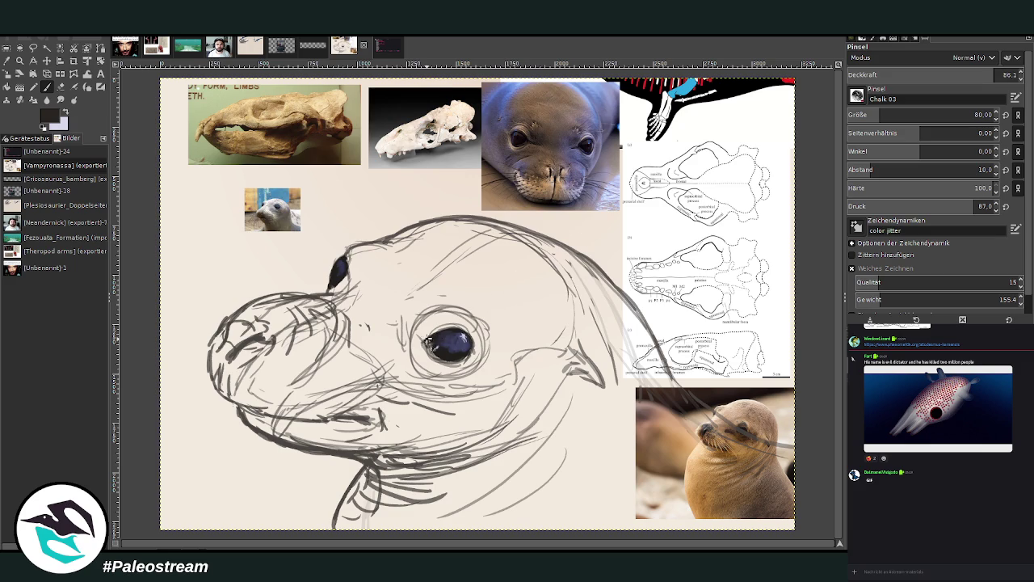
mouse_move(458, 326)
left_mouse_down()
mouse_move(476, 356)
mouse_move(419, 322)
left_mouse_up()
left_click_drag(452, 408, 418, 394)
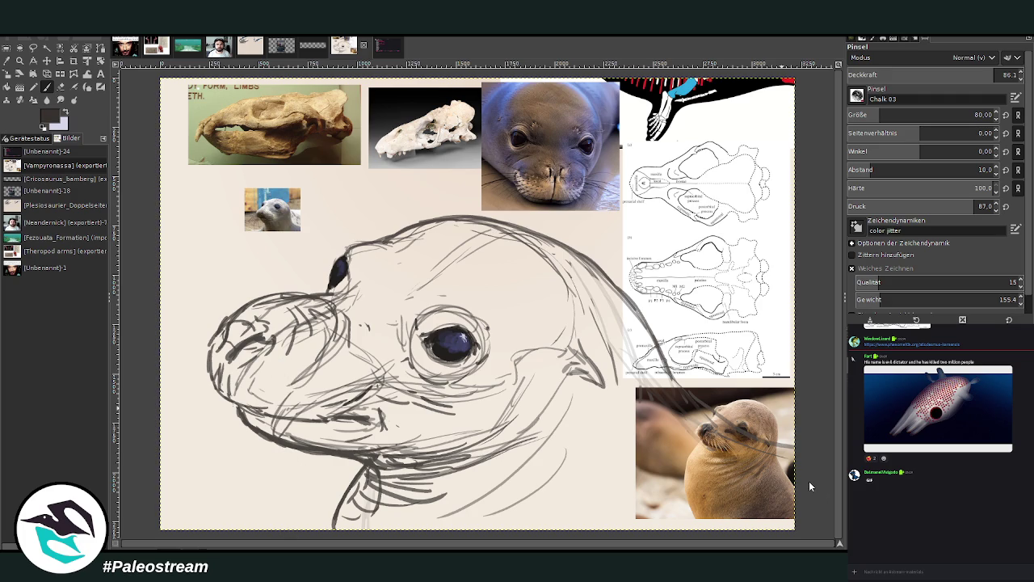
key("bracketright")
key("bracketright")
key("bracketright")
key("bracketright")
key("bracketright")
key("bracketright")
Step: Undo the stray stroke below the jaw and set a large brush at 100 opacity on the full-canvas layer
left_click_drag(493, 440, 443, 449)
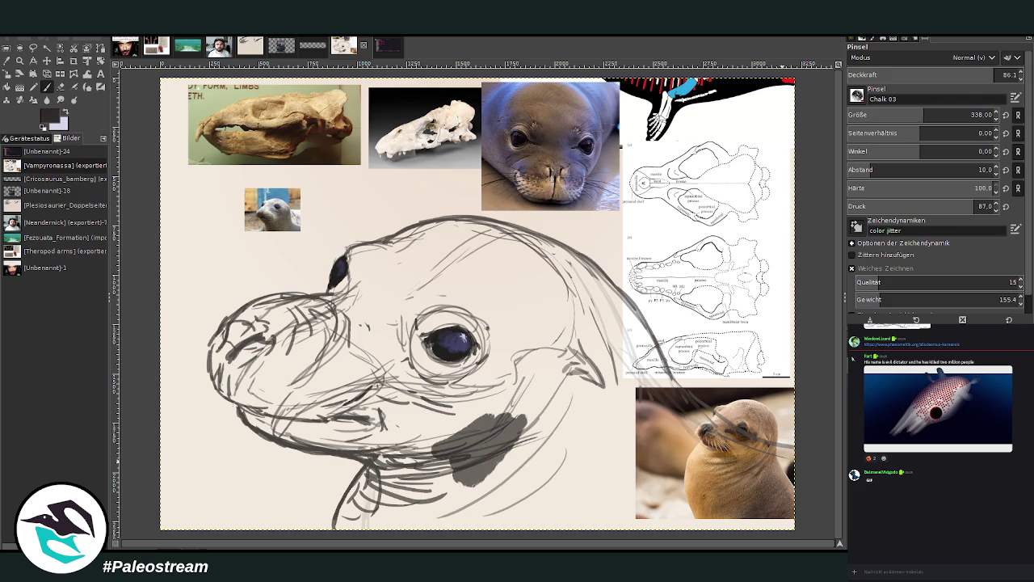
key("ctrl+z")
key("Page_Down")
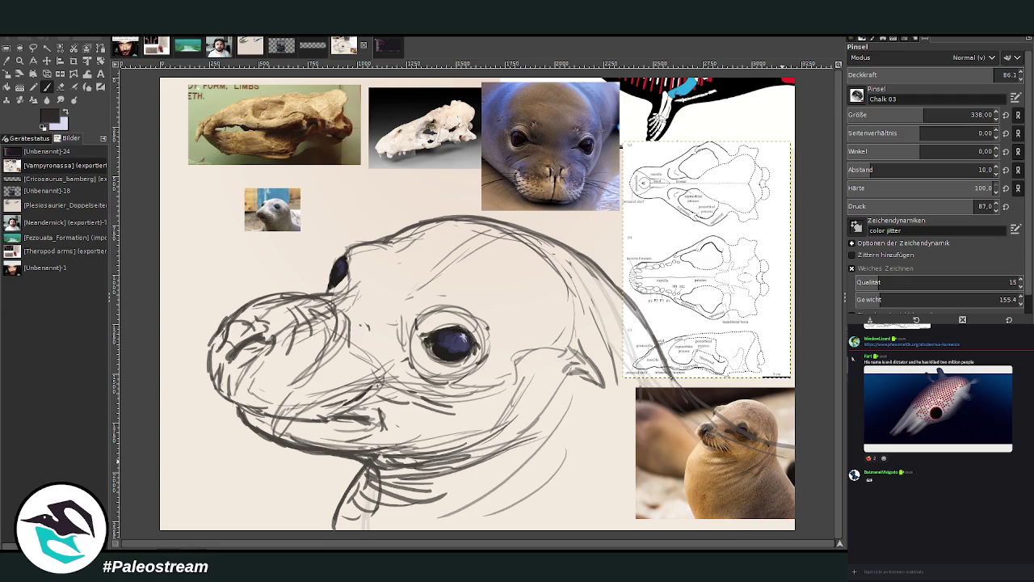
key("Page_Up")
left_click_drag(889, 114, 970, 114)
left_click_drag(929, 75, 1006, 74)
mouse_move(969, 115)
left_mouse_down()
mouse_move(947, 118)
mouse_move(965, 115)
left_mouse_up()
Step: Block in dark fill over the jaw and neck, then translucent grey at 73.2 opacity over neck and shoulder
mouse_move(495, 388)
left_mouse_down()
mouse_move(497, 469)
mouse_move(436, 526)
mouse_move(509, 386)
left_mouse_up()
mouse_move(535, 514)
left_mouse_down()
mouse_move(649, 501)
mouse_move(703, 464)
mouse_move(772, 449)
mouse_move(653, 412)
mouse_move(647, 426)
mouse_move(783, 543)
left_mouse_up()
left_click_drag(970, 115, 952, 115)
left_click_drag(1010, 74, 973, 75)
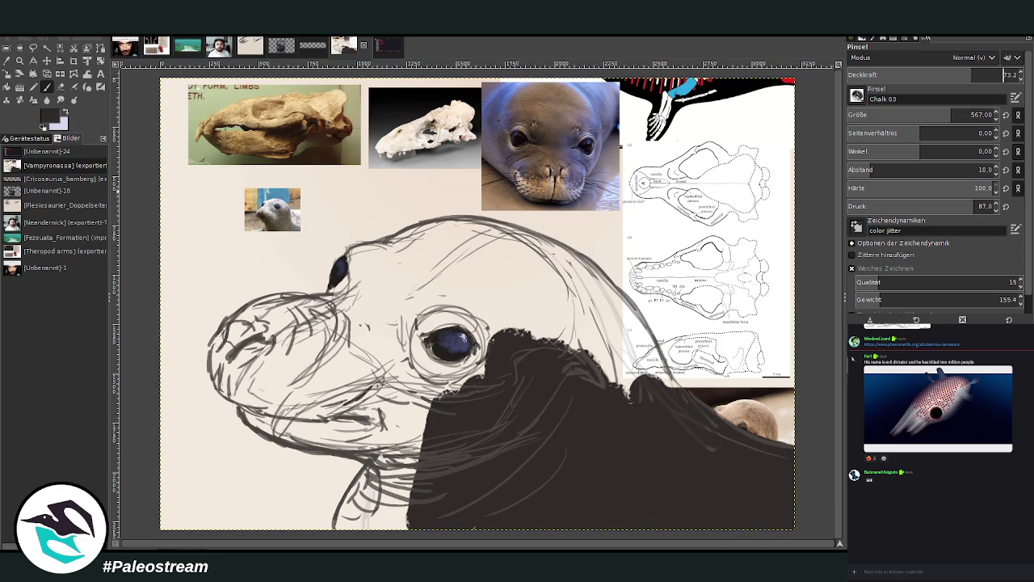
left_click(546, 327)
mouse_move(584, 396)
left_mouse_down()
mouse_move(630, 434)
mouse_move(654, 432)
mouse_move(595, 407)
mouse_move(518, 324)
mouse_move(452, 392)
left_mouse_up()
Step: Fill the back and top of the head, upper outline, and eye-to-snout area dark with a size-153 brush
left_click_drag(973, 75, 1003, 75)
mouse_move(517, 340)
left_mouse_down()
mouse_move(496, 308)
mouse_move(547, 317)
mouse_move(619, 356)
mouse_move(676, 428)
left_mouse_up()
scroll(929, 169, "down", 3)
left_click(970, 114)
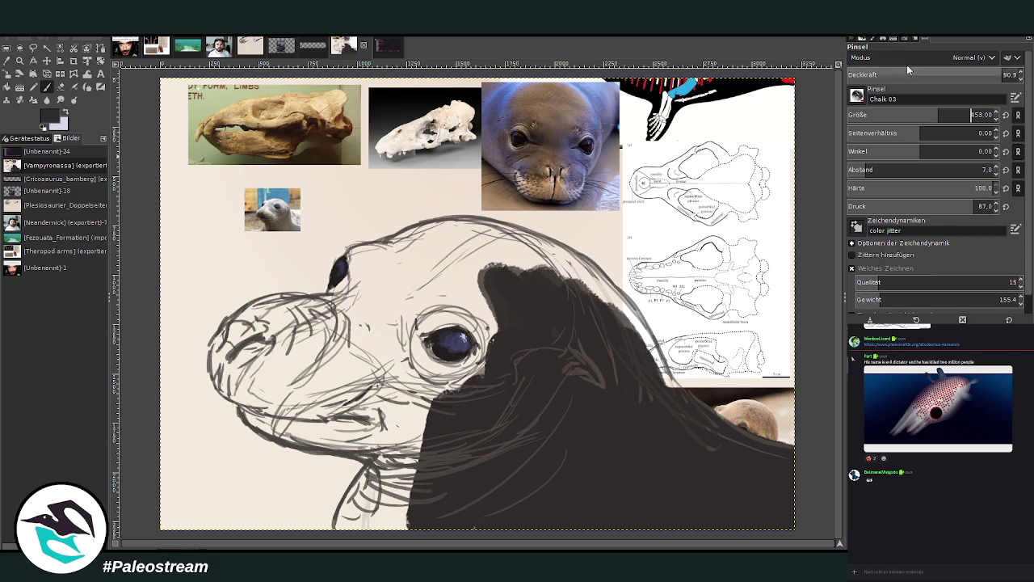
mouse_move(617, 365)
left_mouse_down()
mouse_move(639, 355)
mouse_move(683, 411)
mouse_move(582, 266)
mouse_move(607, 307)
mouse_move(613, 300)
left_mouse_up()
mouse_move(573, 266)
left_mouse_down()
mouse_move(444, 258)
mouse_move(437, 323)
mouse_move(396, 327)
mouse_move(428, 379)
mouse_move(413, 406)
mouse_move(347, 380)
mouse_move(381, 365)
mouse_move(408, 380)
mouse_move(414, 448)
mouse_move(389, 489)
mouse_move(349, 517)
mouse_move(407, 453)
mouse_move(393, 422)
mouse_move(395, 380)
mouse_move(452, 372)
mouse_move(407, 313)
mouse_move(440, 289)
left_mouse_up()
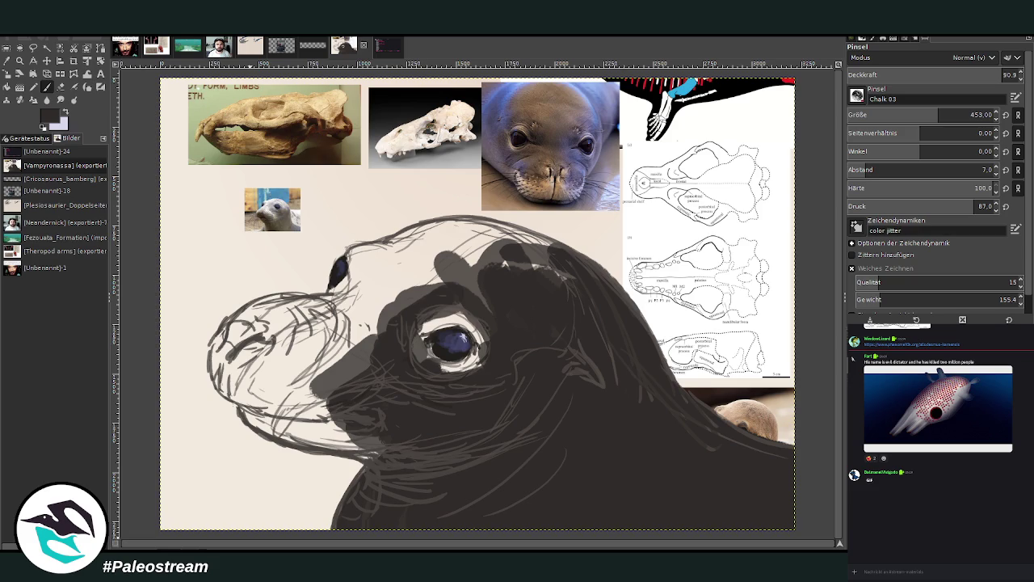
mouse_move(386, 293)
left_mouse_down()
mouse_move(367, 356)
mouse_move(339, 343)
mouse_move(387, 274)
mouse_move(331, 308)
mouse_move(362, 259)
mouse_move(353, 263)
mouse_move(386, 252)
mouse_move(364, 306)
mouse_move(315, 340)
mouse_move(320, 404)
mouse_move(343, 372)
left_mouse_up()
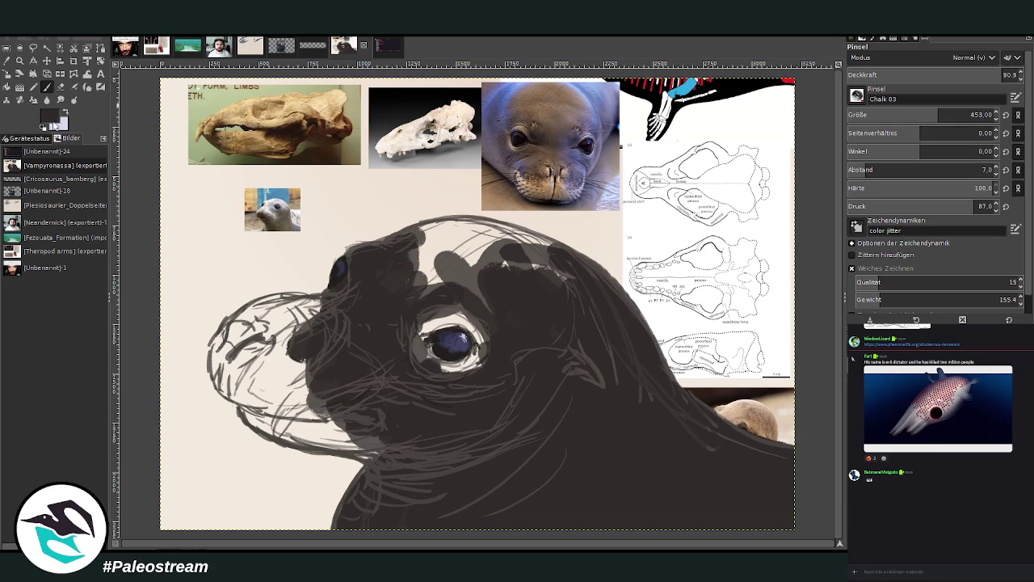